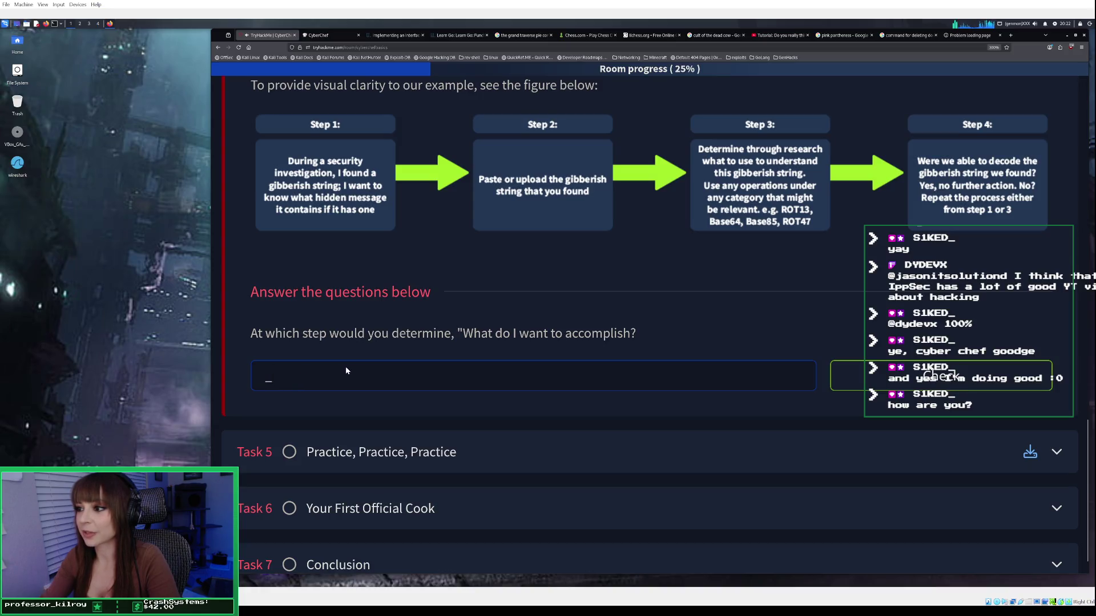
# Answer the Task 4 question with 1 and submit it for checking.
pyautogui.write('1')
pyautogui.scroll(2, 354, 370)
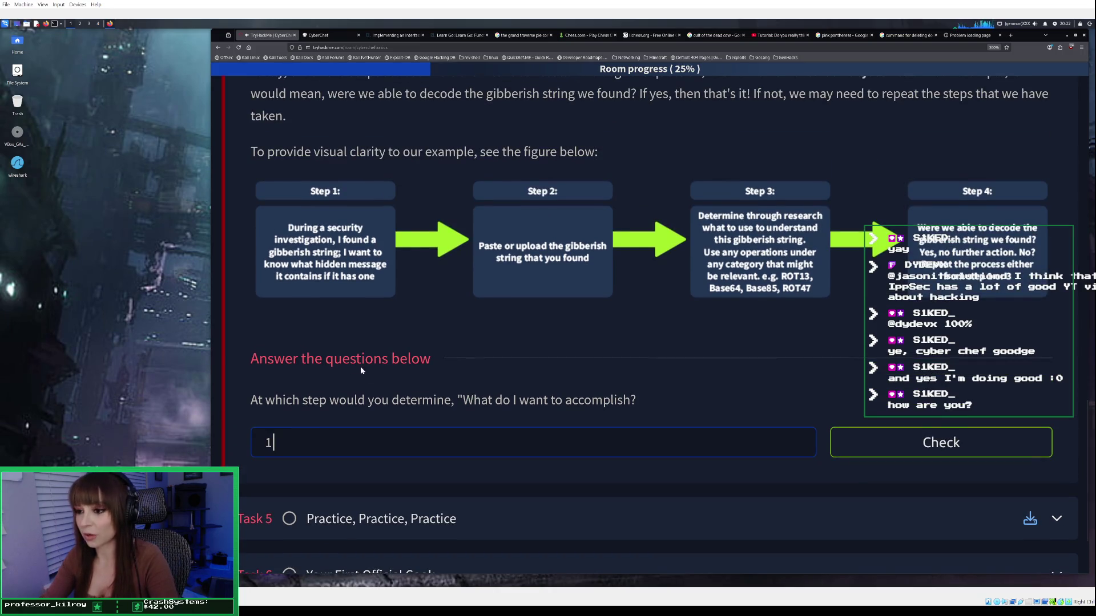
pyautogui.click(885, 444)
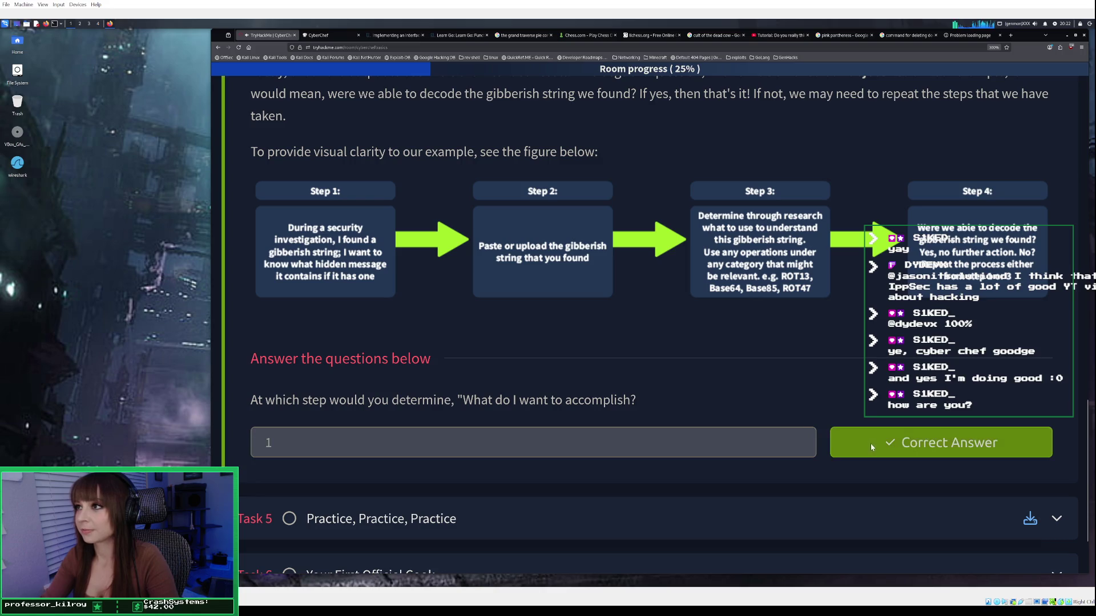
# Expand Task 5, Practice, Practice, Practice, to reveal the Extractors table.
pyautogui.scroll(2, 634, 391)
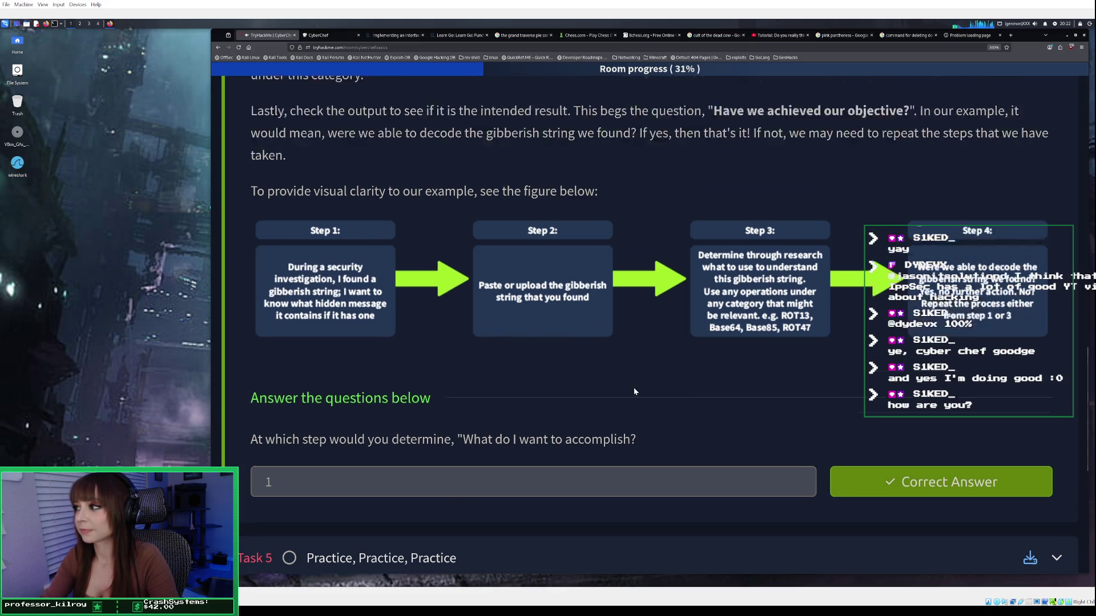
pyautogui.scroll(2, 634, 391)
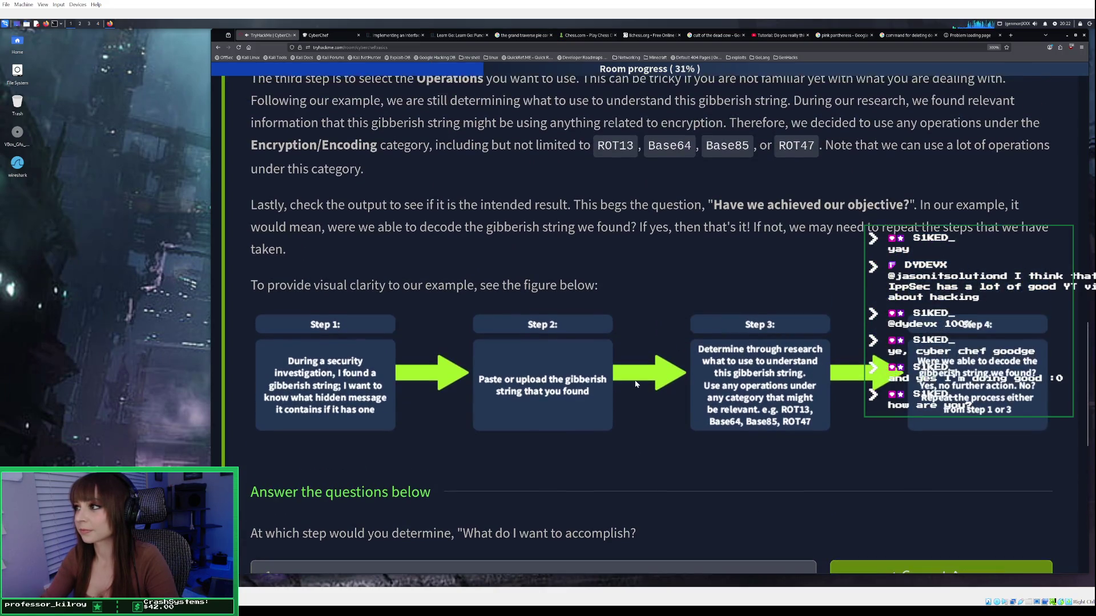
pyautogui.scroll(2, 636, 384)
pyautogui.scroll(-10, 635, 384)
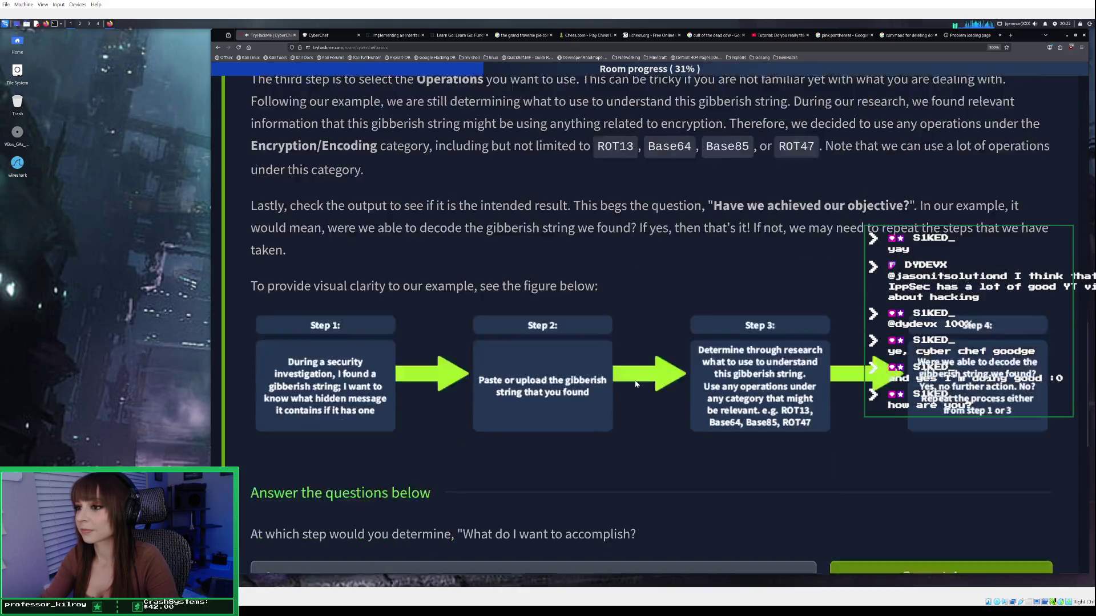
pyautogui.click(593, 324)
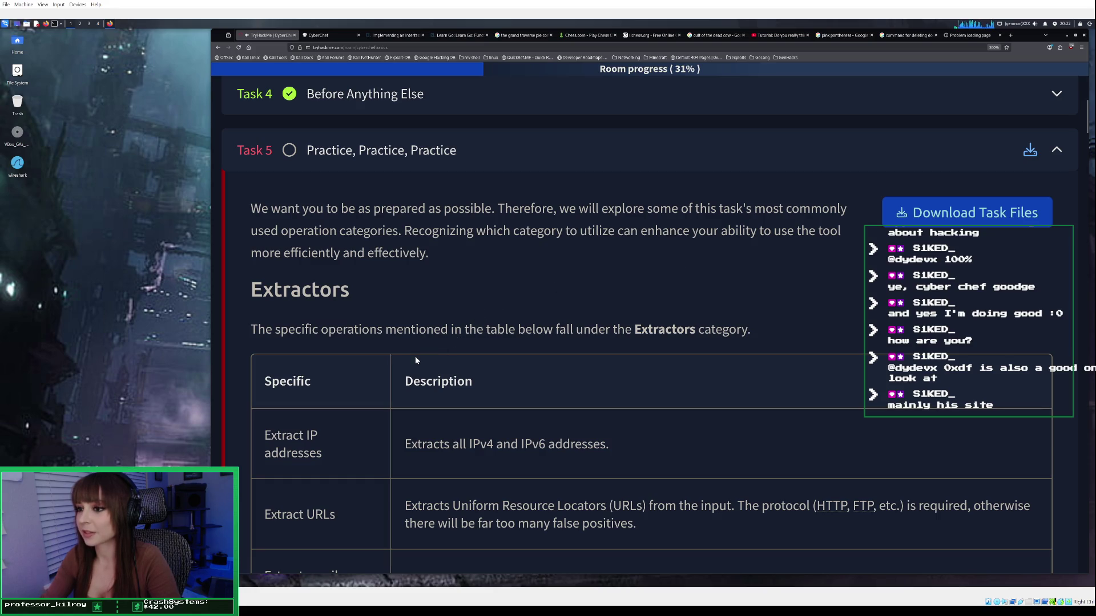
pyautogui.scroll(-2, 416, 360)
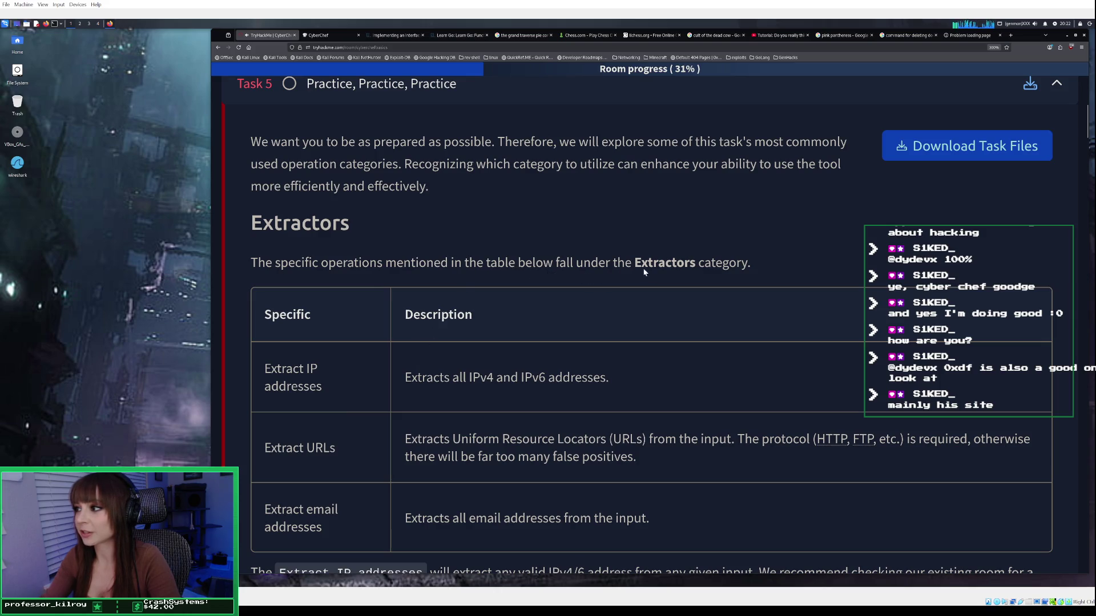
pyautogui.scroll(-2, 666, 274)
pyautogui.scroll(-2, 666, 274)
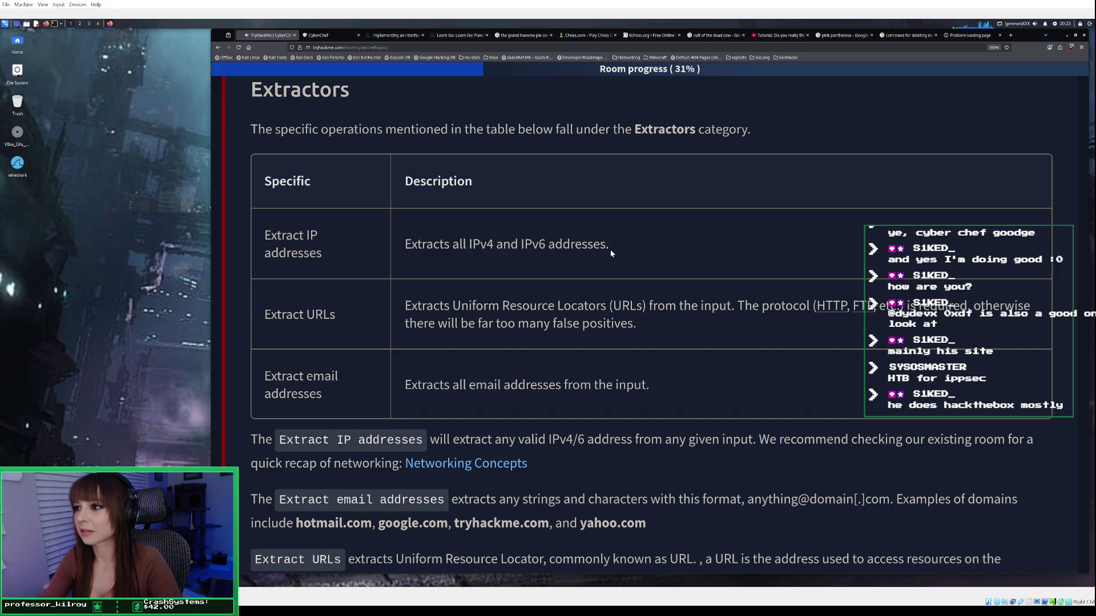
pyautogui.scroll(2, 610, 251)
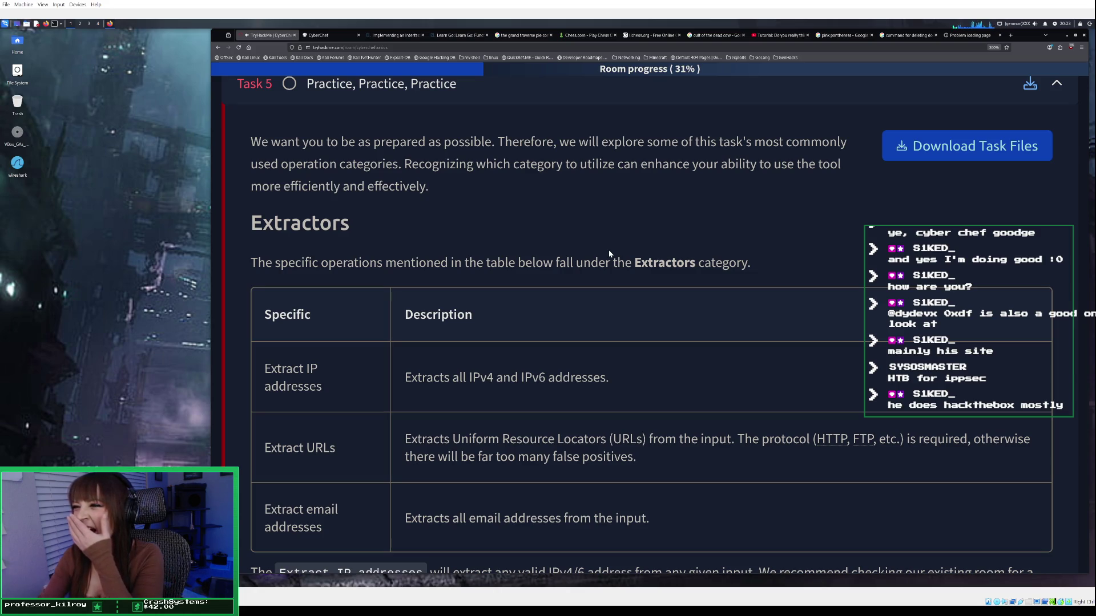
pyautogui.scroll(-1, 610, 254)
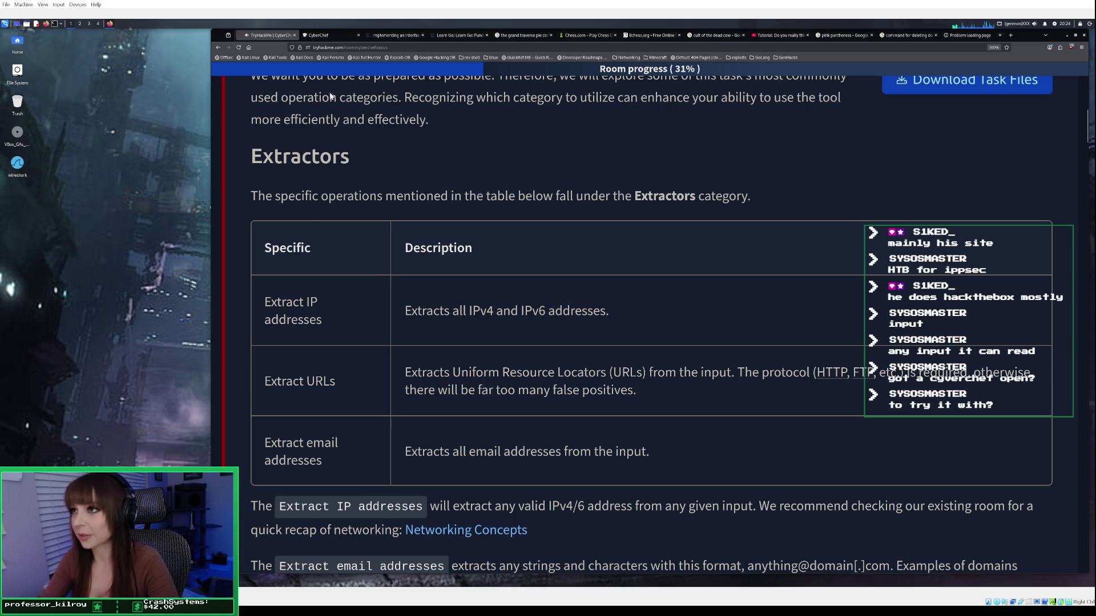
# Flip between CyberChef, the Codecademy Go cheatsheet and the TryHackMe lesson, ending on CyberChef.
pyautogui.click(323, 36)
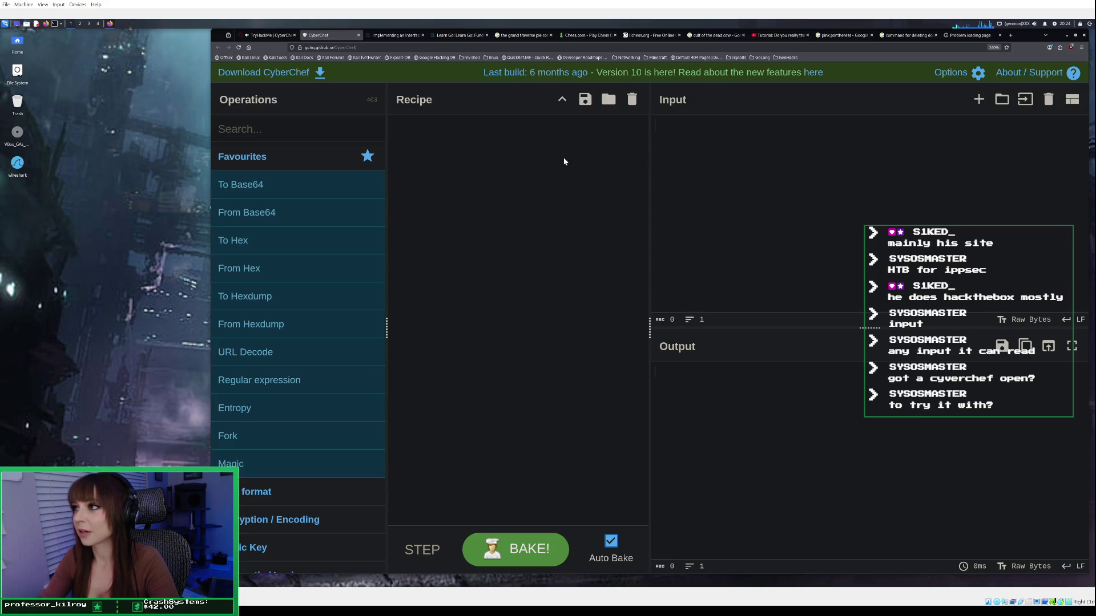
pyautogui.click(453, 35)
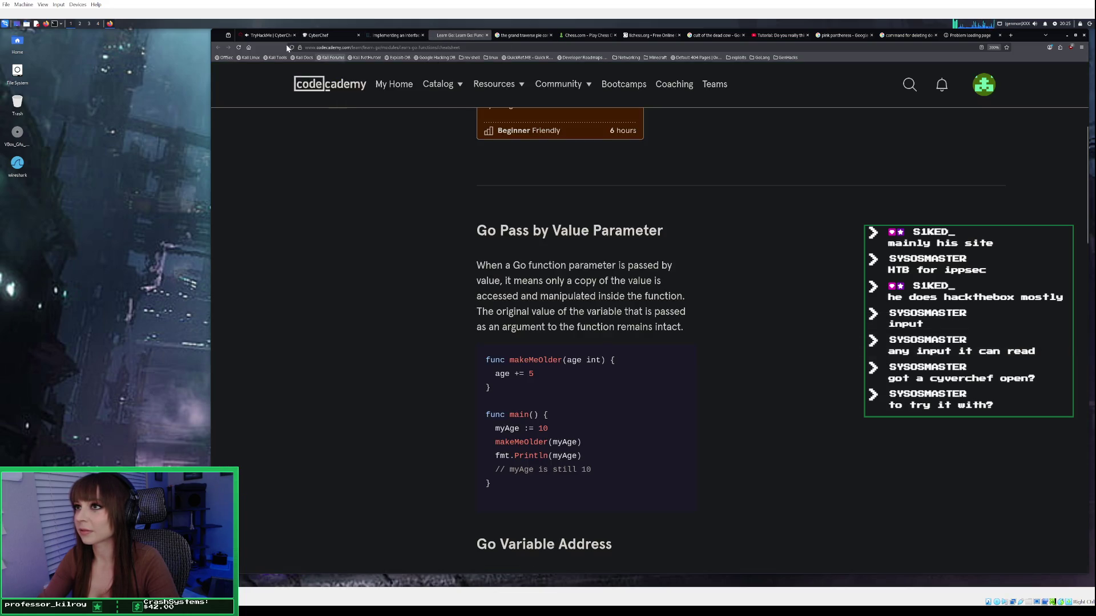
pyautogui.click(264, 36)
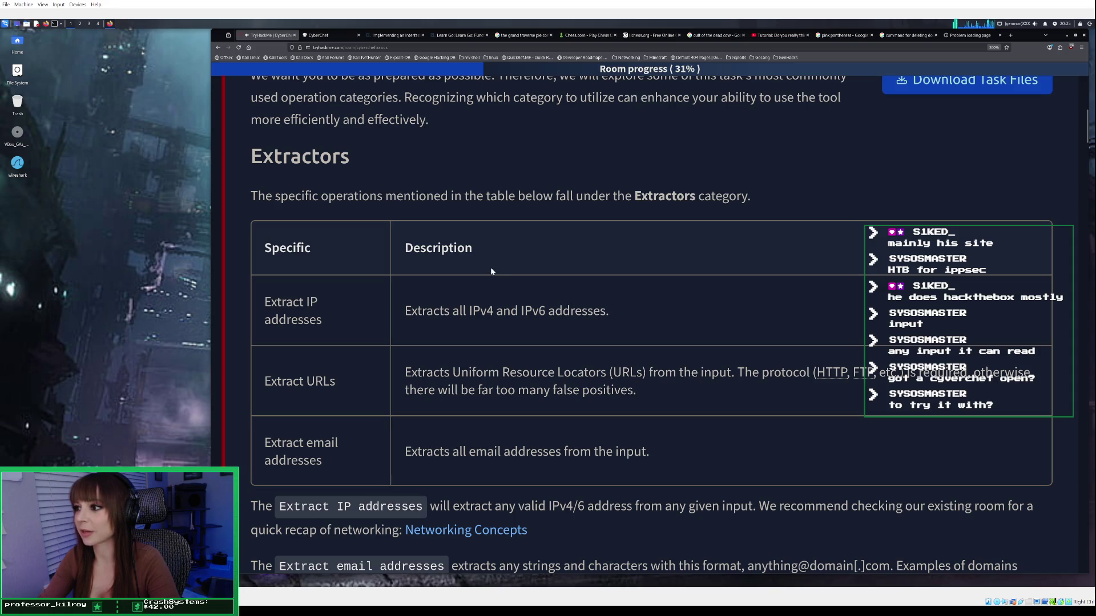
pyautogui.click(332, 35)
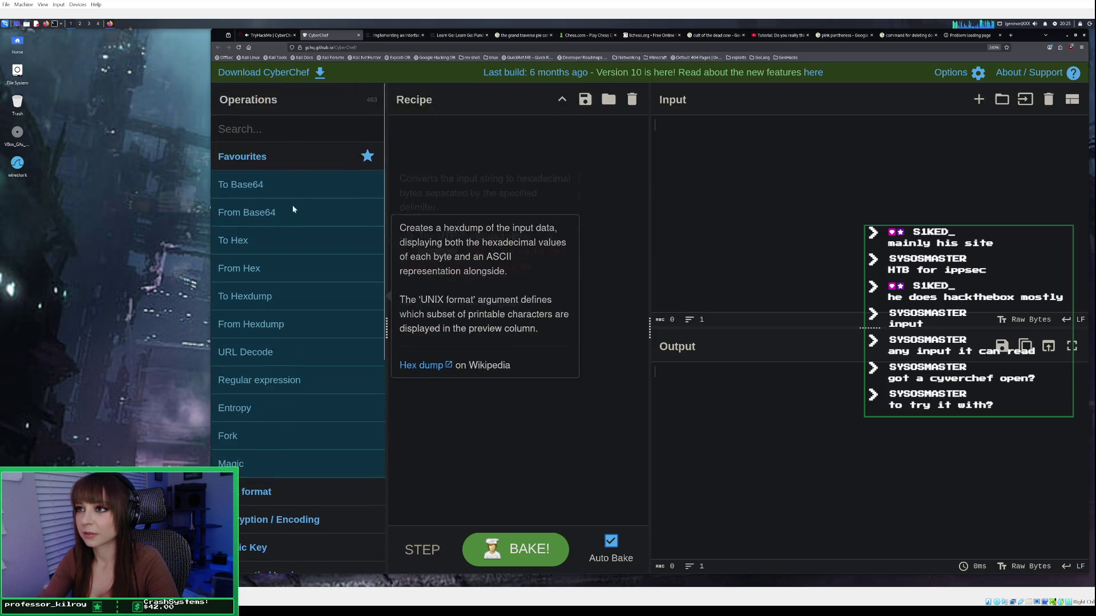
pyautogui.click(273, 36)
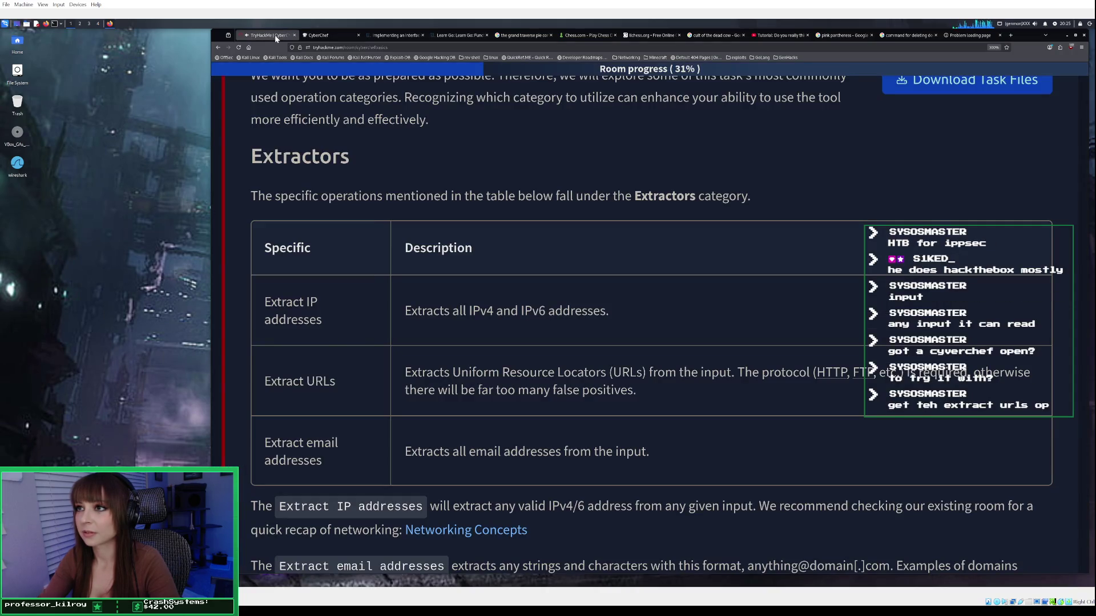
pyautogui.click(334, 36)
# Filter the operations by 'extract' and add Extract IP addresses to the recipe.
pyautogui.click(289, 125)
pyautogui.write('extr')
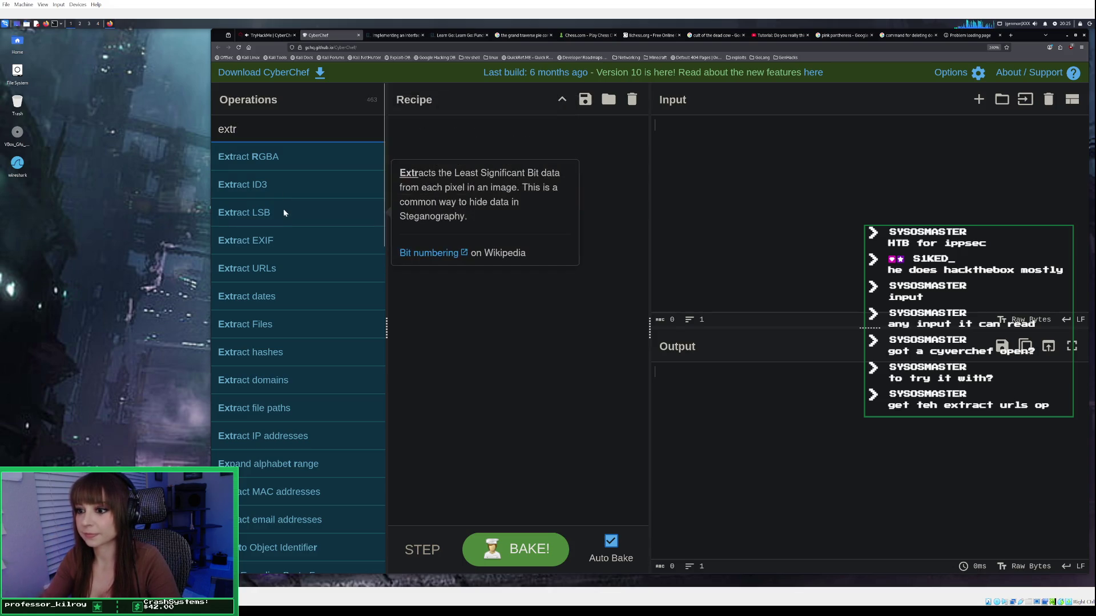
pyautogui.write('act')
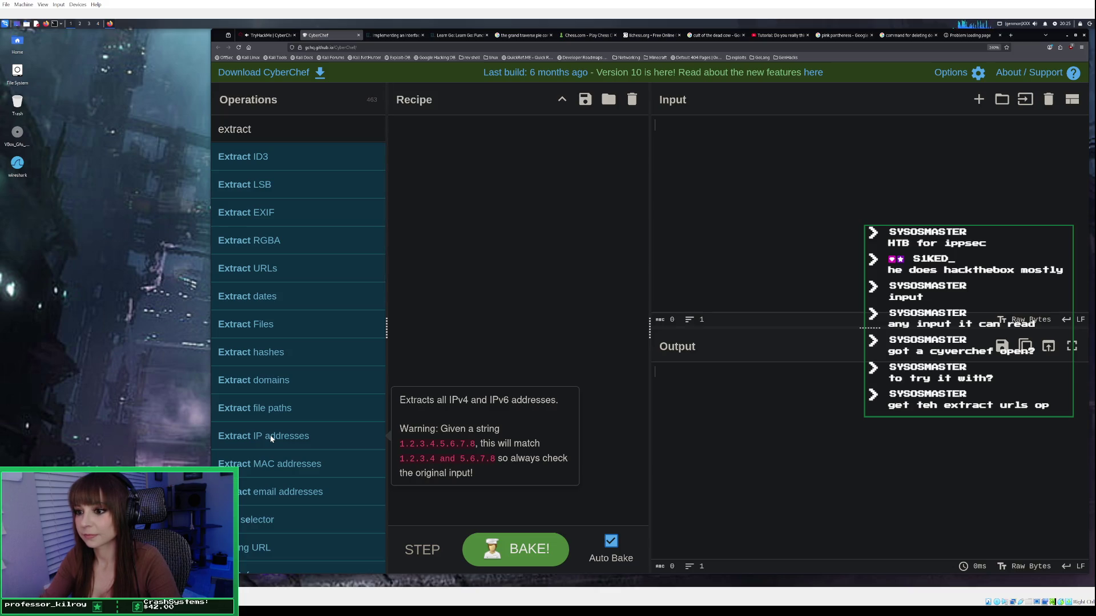
pyautogui.doubleClick(272, 437)
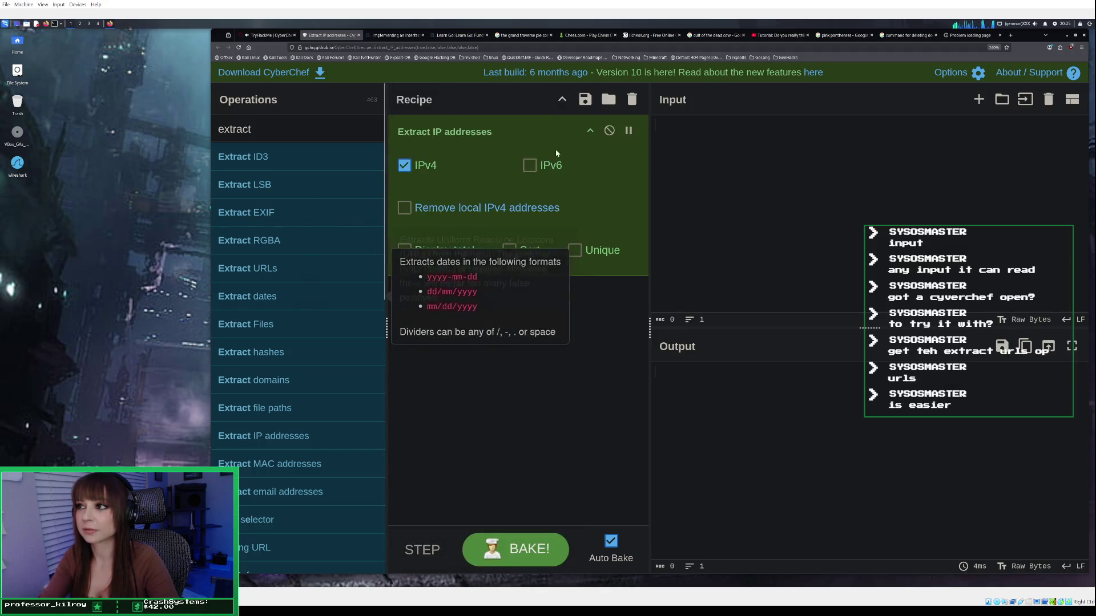
# Clear the recipe and add Extract URLs in place of Extract IP addresses.
pyautogui.click(633, 100)
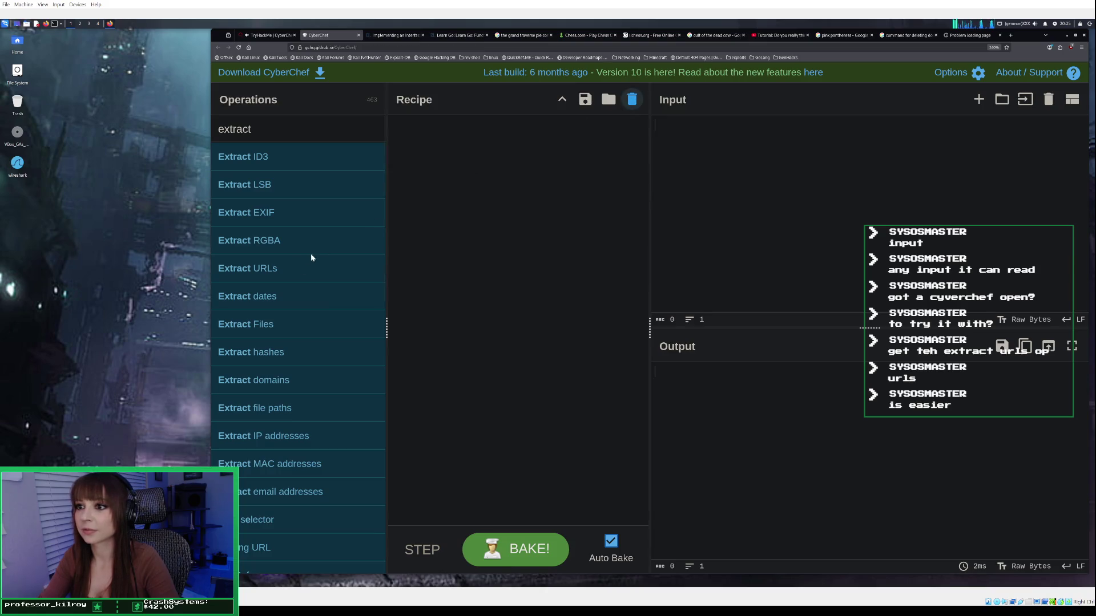
pyautogui.doubleClick(273, 270)
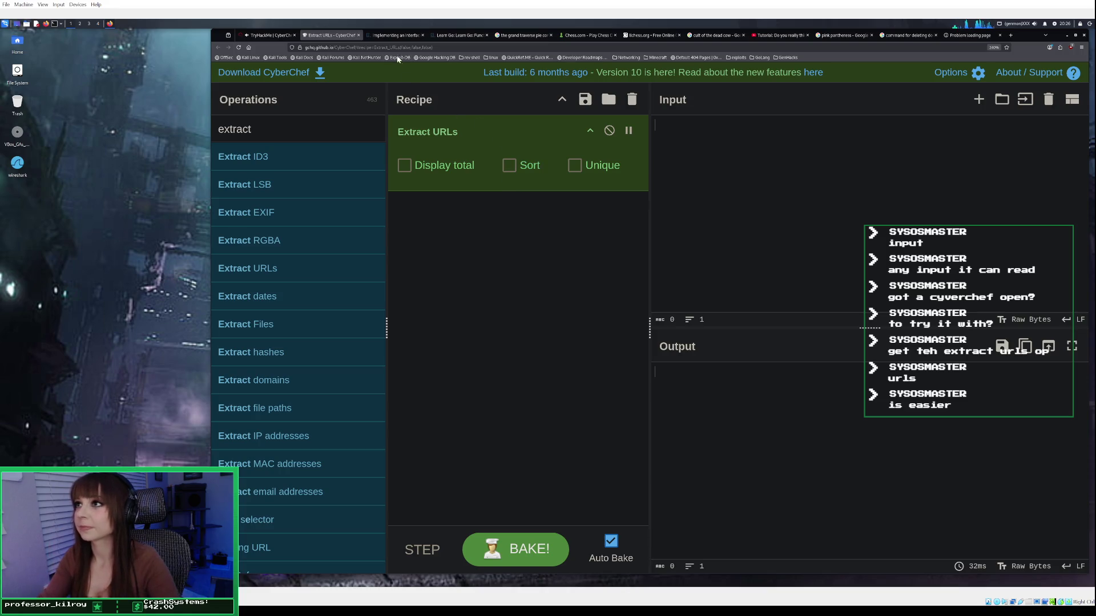
pyautogui.moveTo(394, 38)
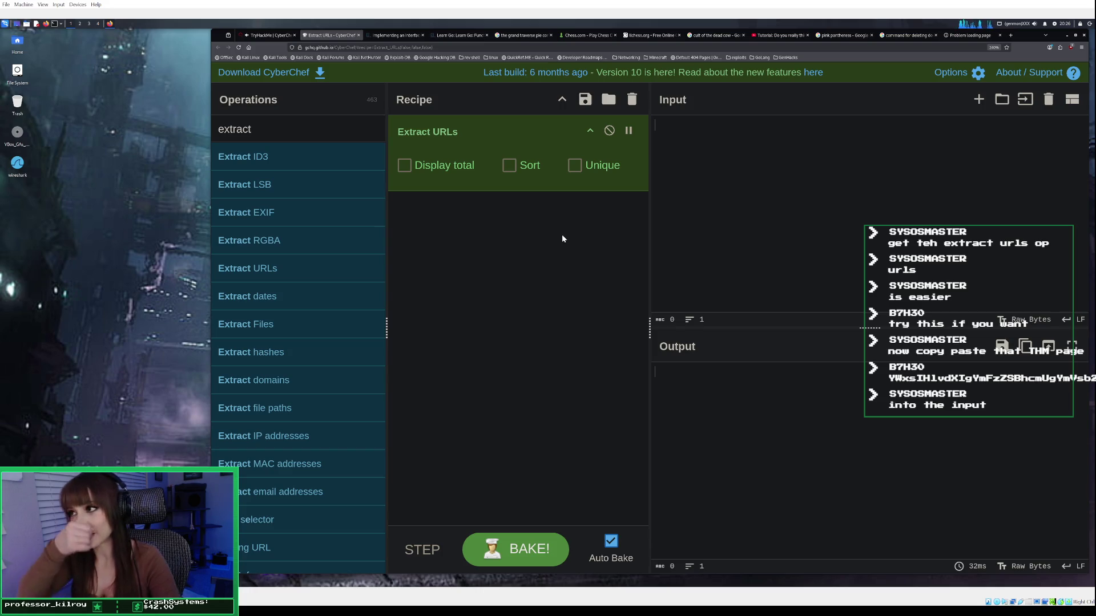
pyautogui.click(676, 183)
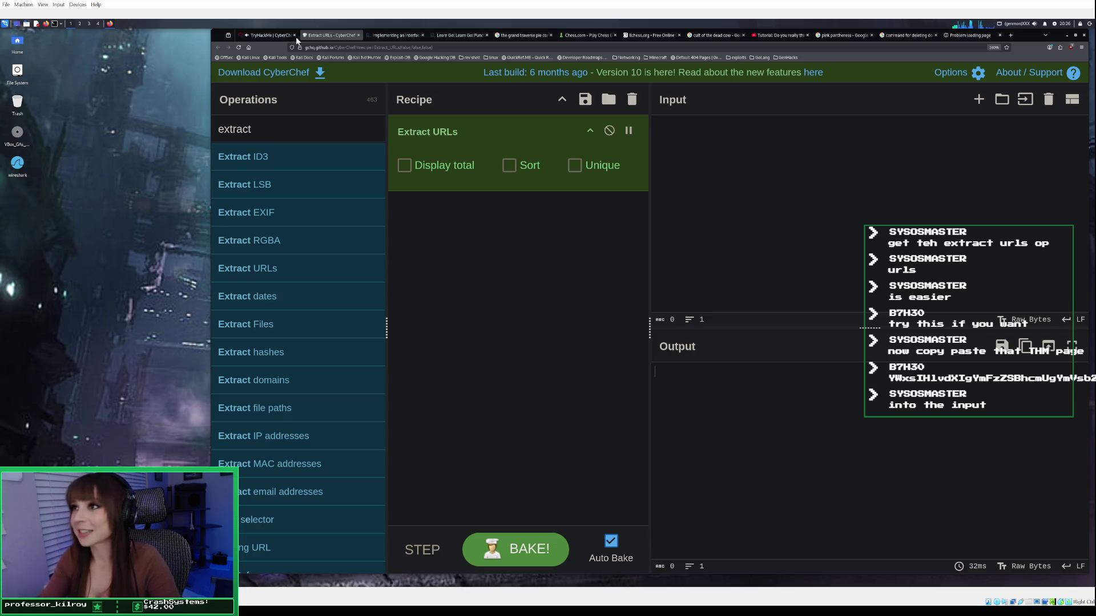
# Select all the TryHackMe lesson text and return to CyberChef's empty input pane.
pyautogui.click(272, 36)
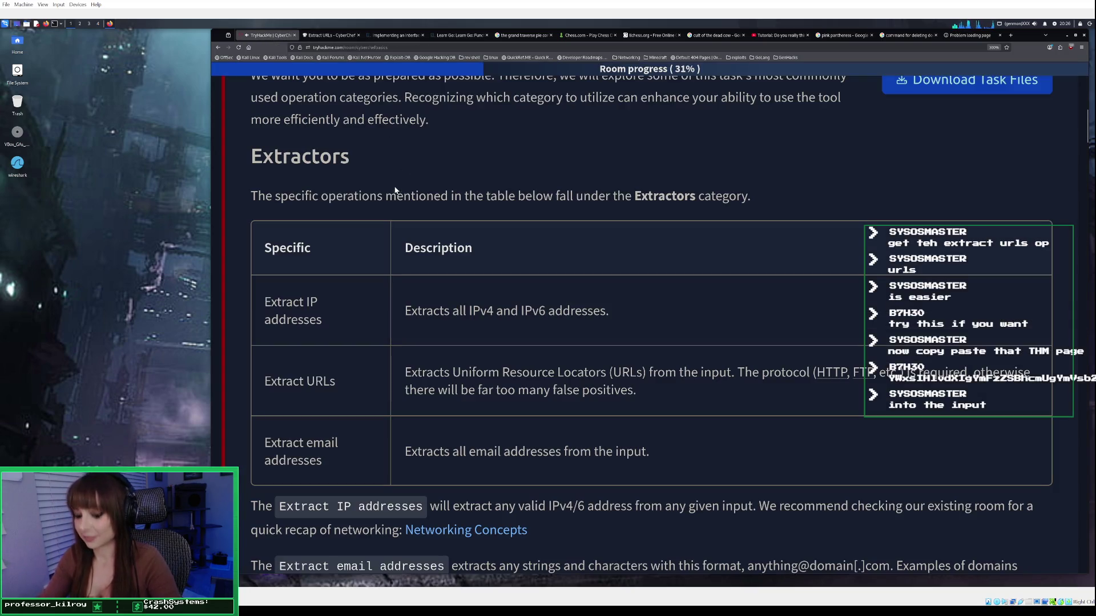
pyautogui.hotkey('ctrl', 'a')
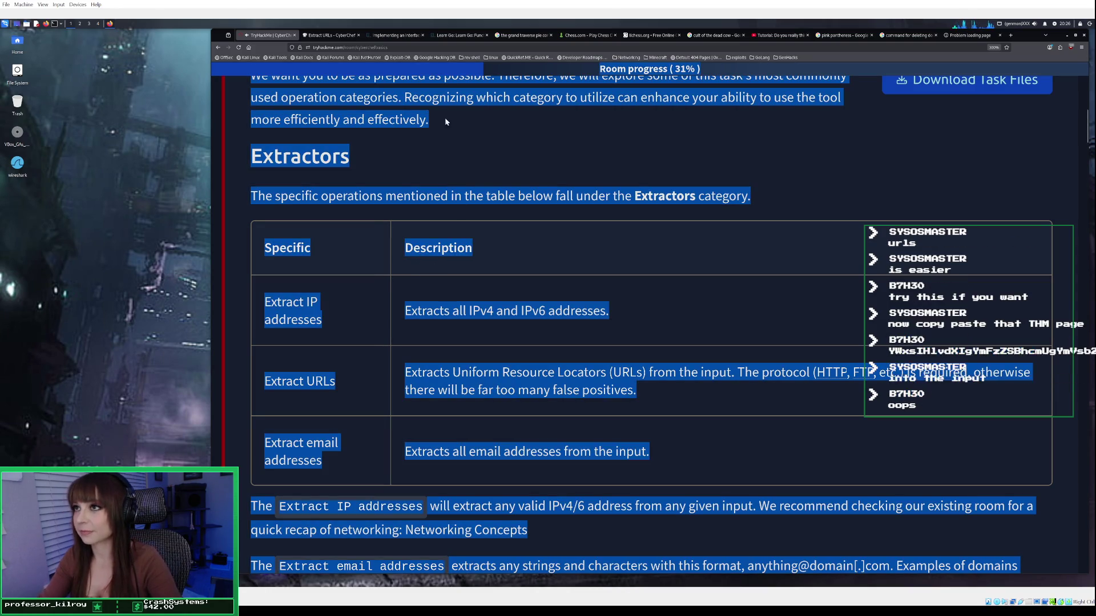
pyautogui.click(331, 35)
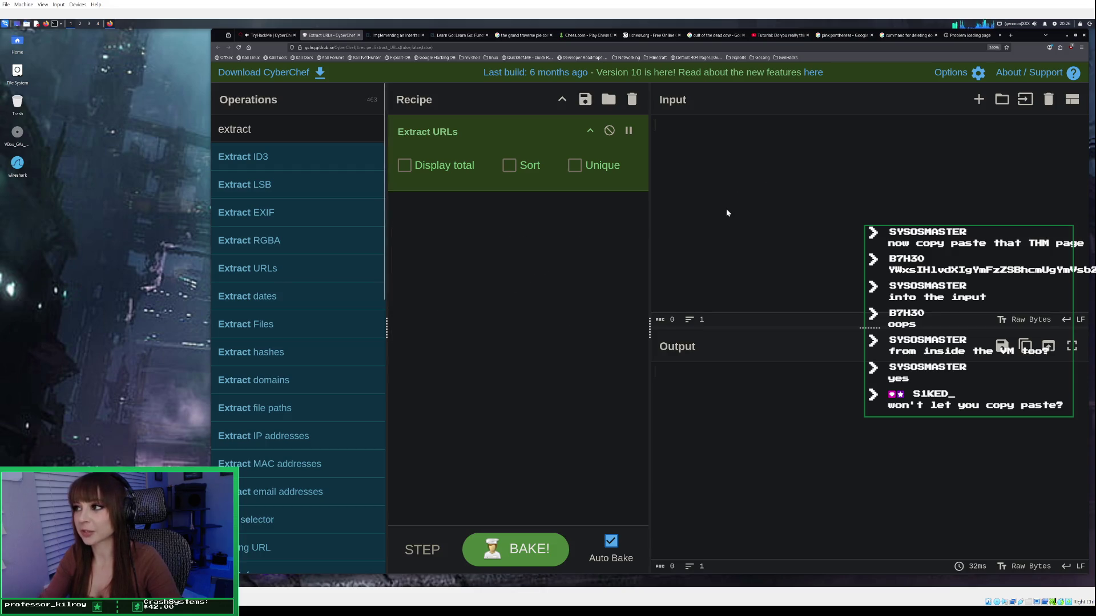
pyautogui.click(751, 165)
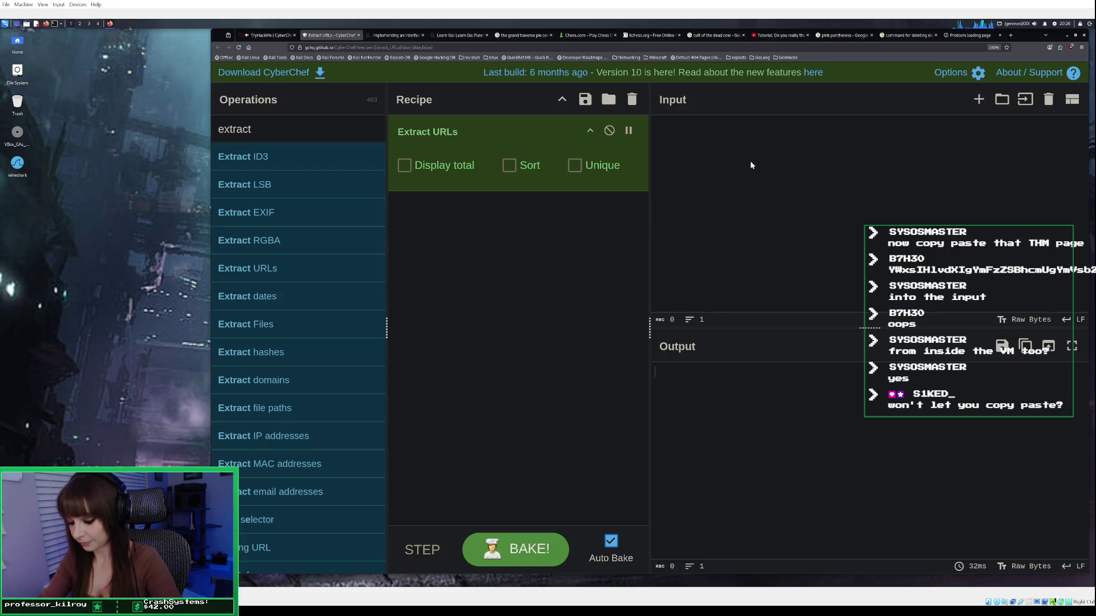
# Paste the lesson text so Extract URLs yields the CyberChef and TryHackMe careers links, then return to TryHackMe.
pyautogui.hotkey('ctrl', 'v')
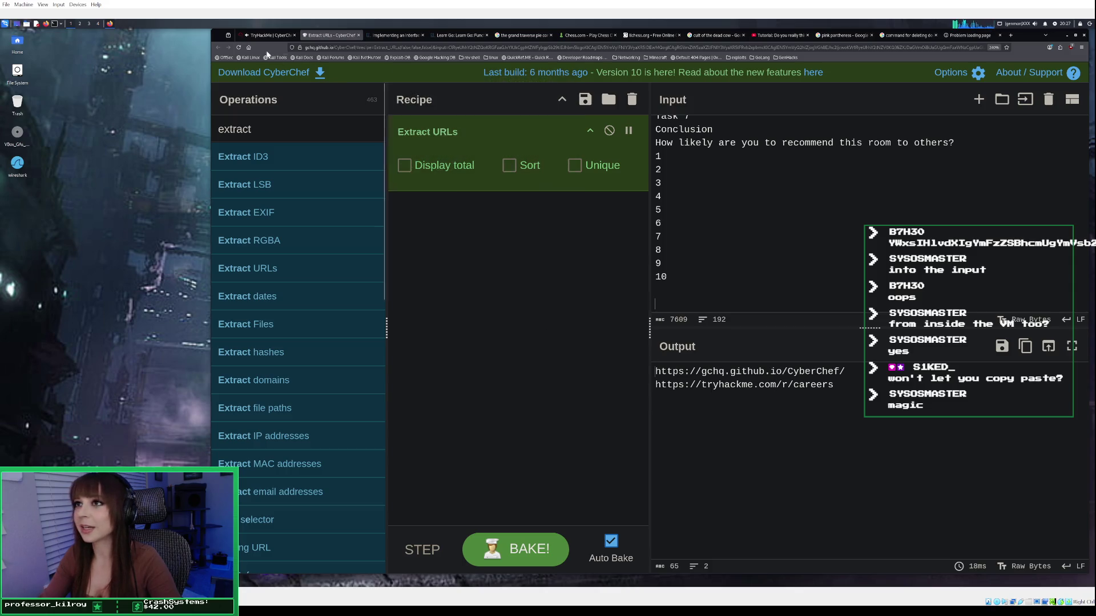
pyautogui.scroll(15, 867, 256)
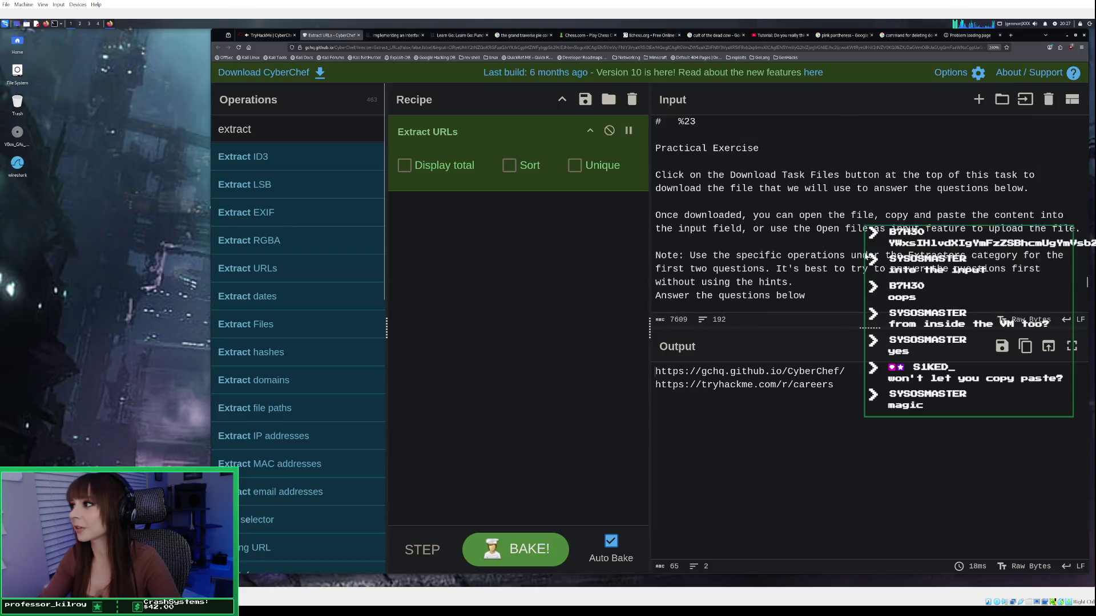
pyautogui.scroll(10, 867, 256)
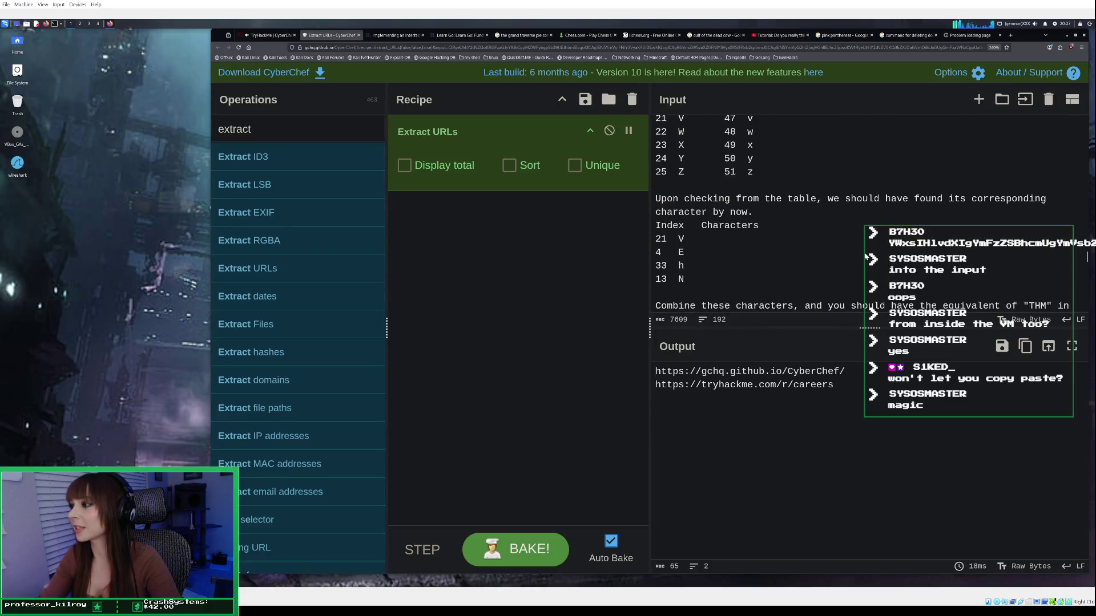
pyautogui.scroll(-10, 867, 257)
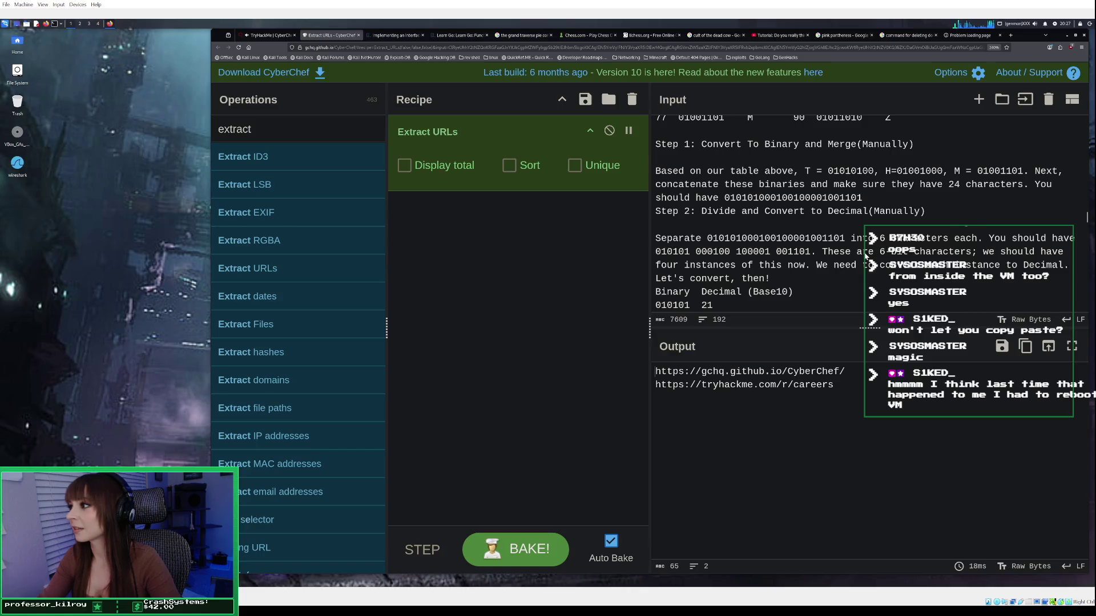
pyautogui.scroll(10, 866, 257)
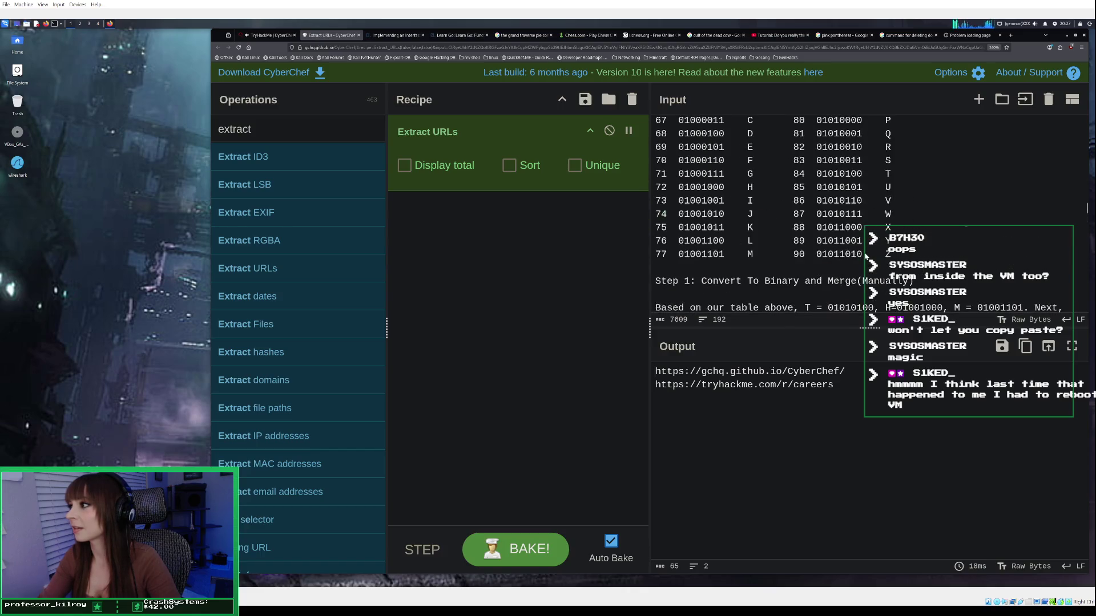
pyautogui.scroll(3, 866, 257)
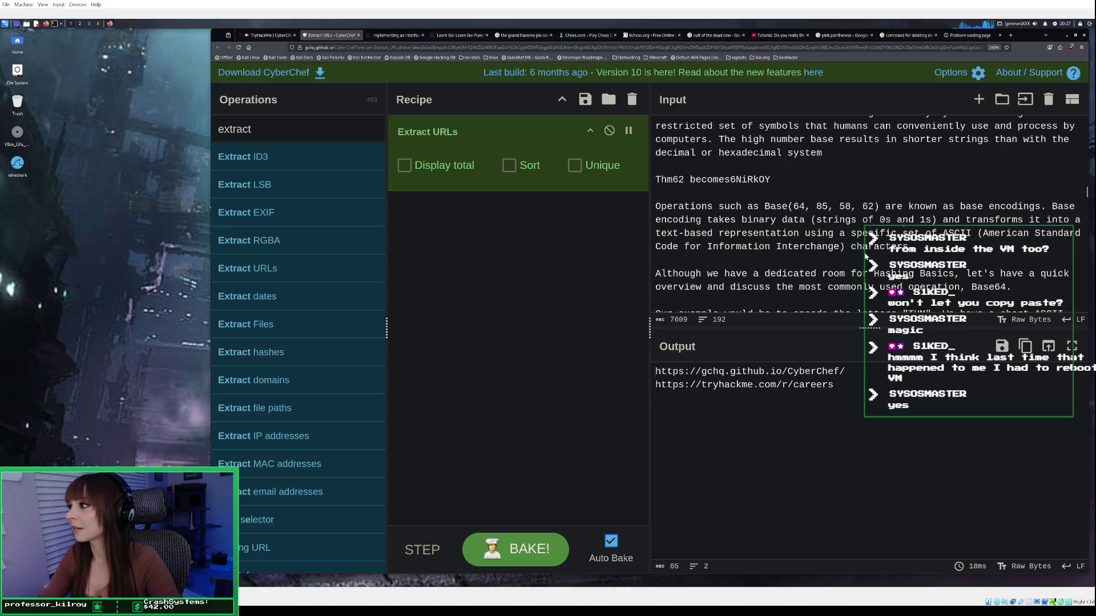
pyautogui.scroll(5, 866, 257)
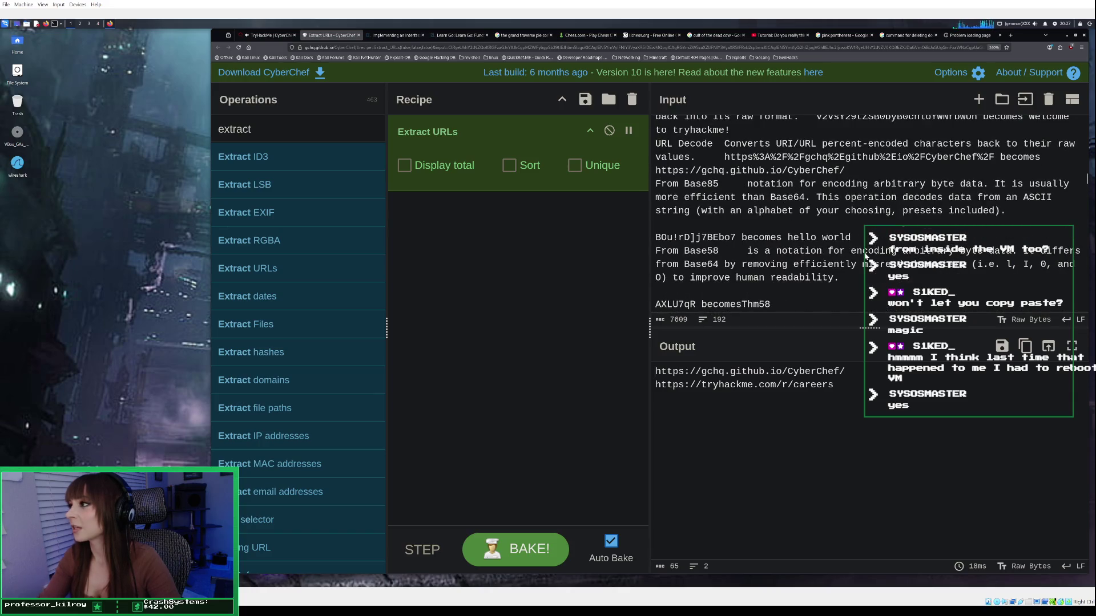
pyautogui.moveTo(658, 173)
pyautogui.mouseDown()
pyautogui.moveTo(845, 171)
pyautogui.moveTo(651, 172)
pyautogui.mouseUp()
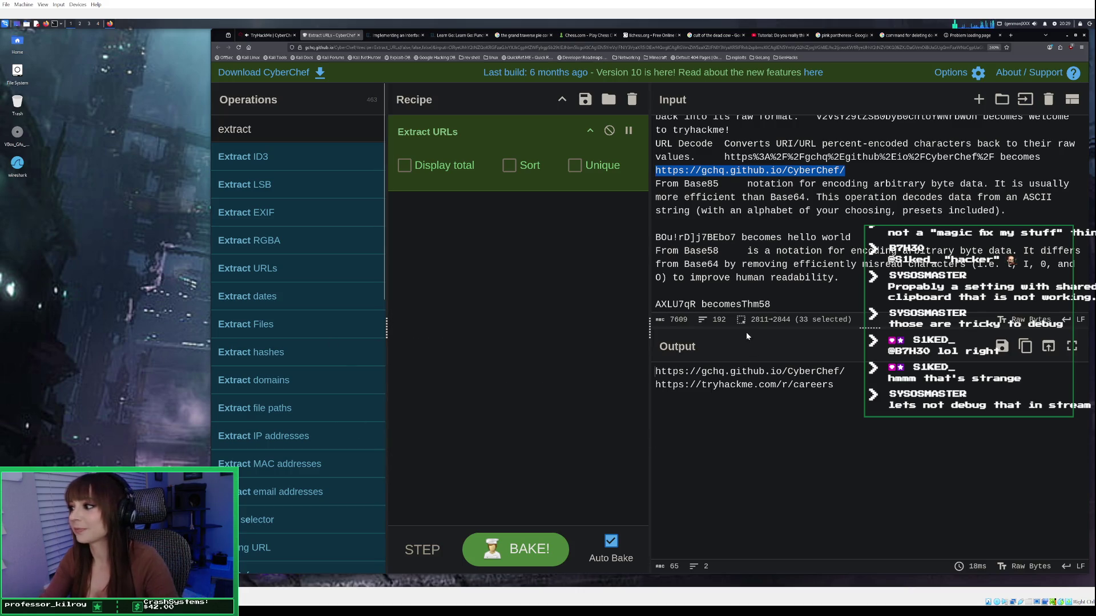
pyautogui.scroll(-8, 852, 264)
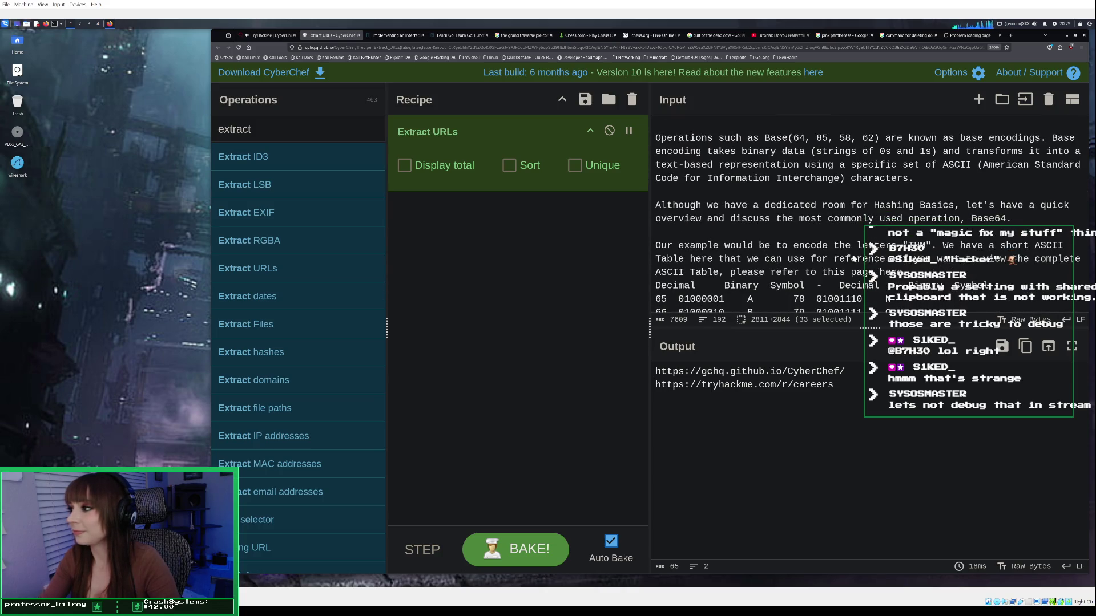
pyautogui.click(276, 38)
pyautogui.click(433, 289)
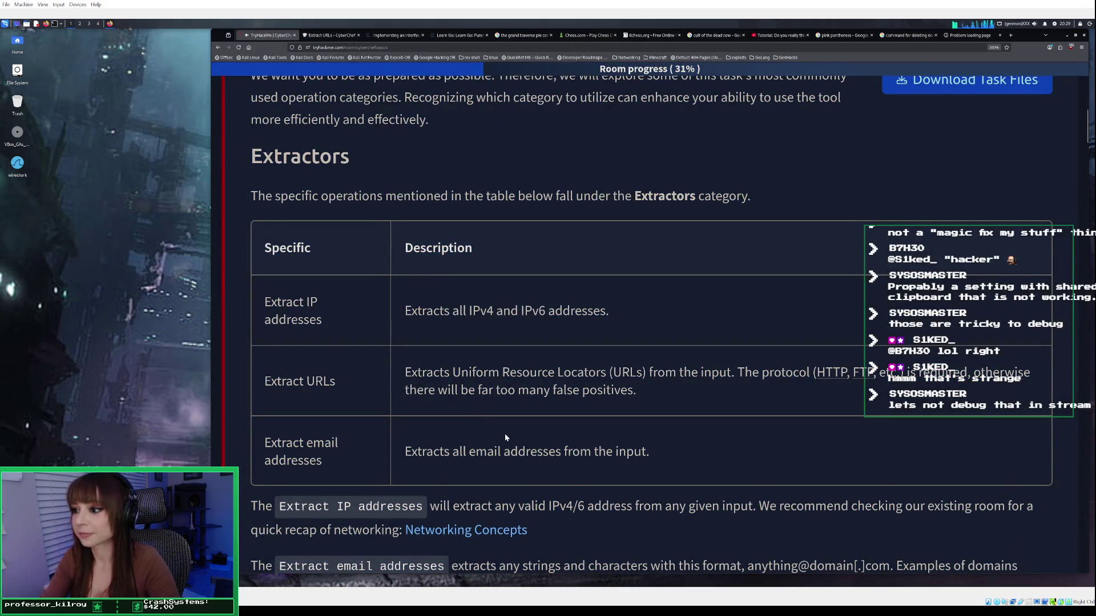
pyautogui.scroll(-1, 503, 433)
pyautogui.scroll(-1, 503, 433)
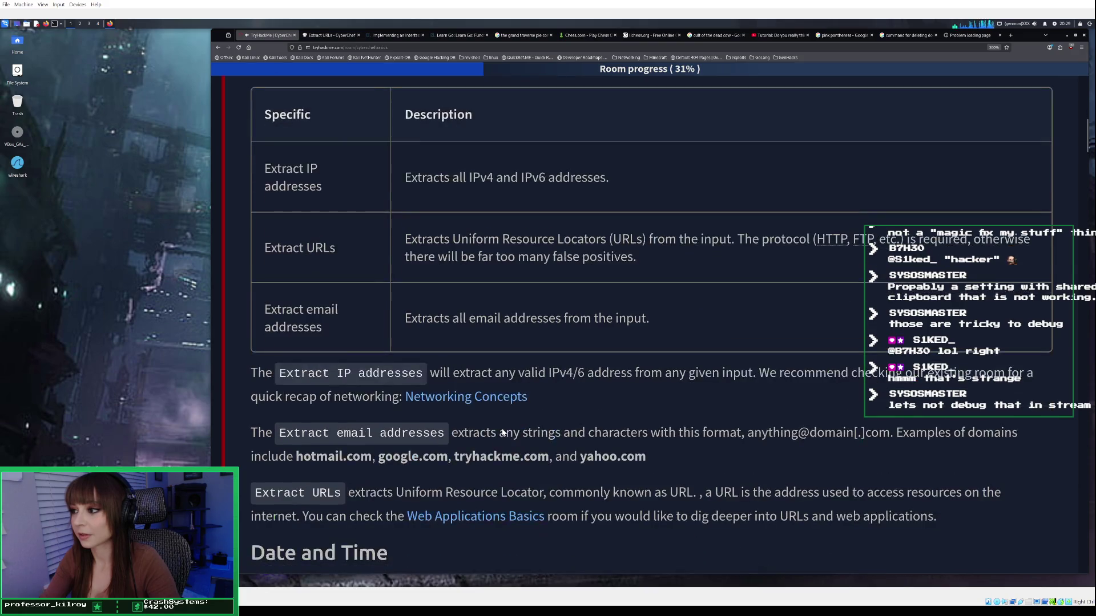
pyautogui.scroll(-1, 388, 347)
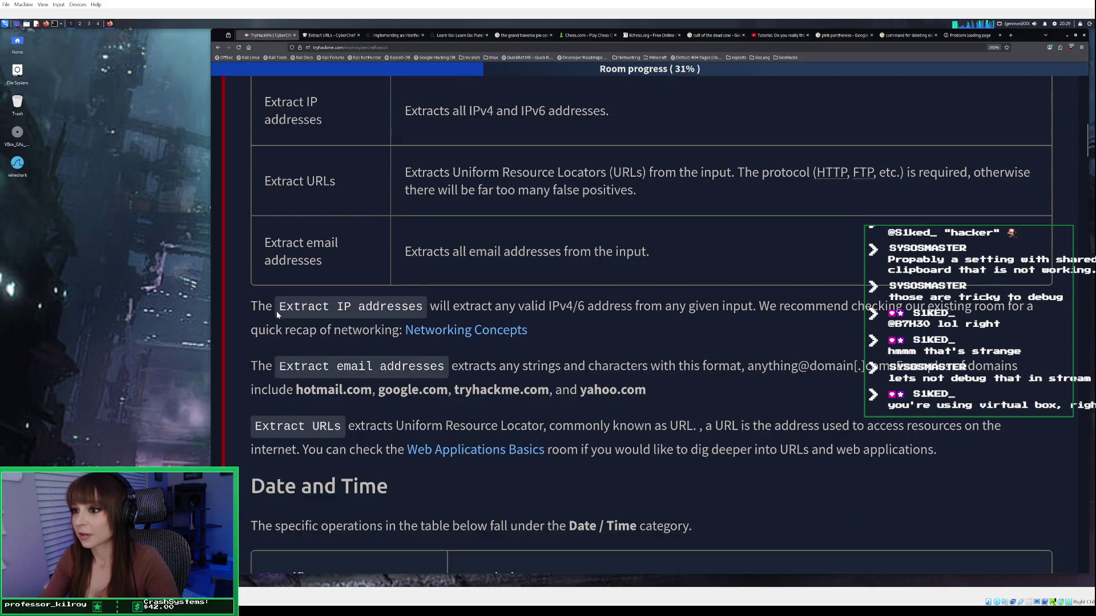
pyautogui.scroll(-4, 330, 331)
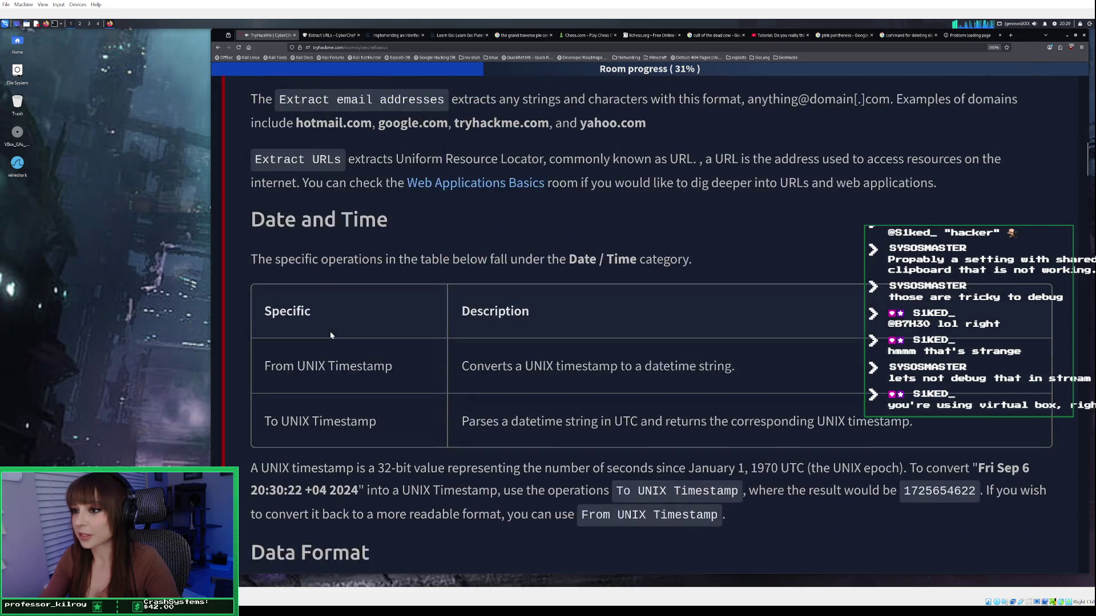
pyautogui.scroll(-1, 331, 335)
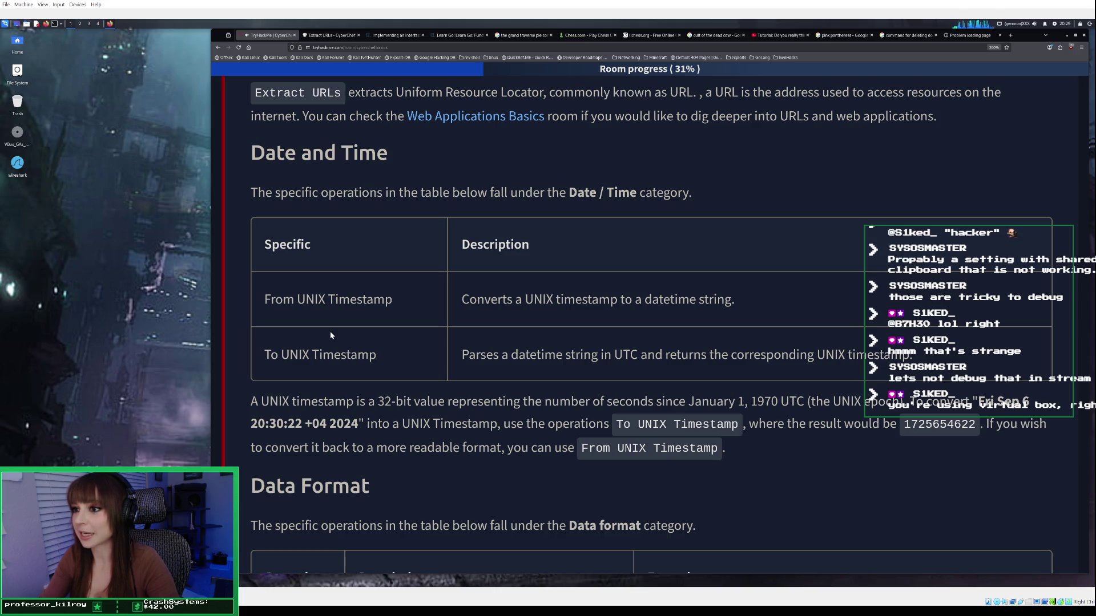
pyautogui.scroll(-1, 365, 318)
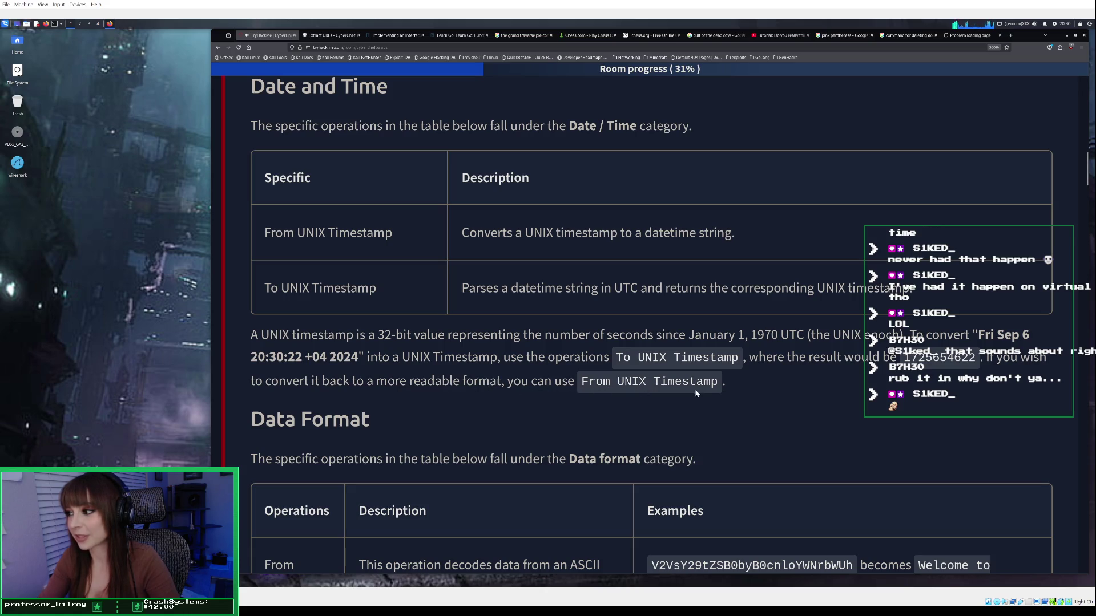
pyautogui.scroll(-3, 696, 393)
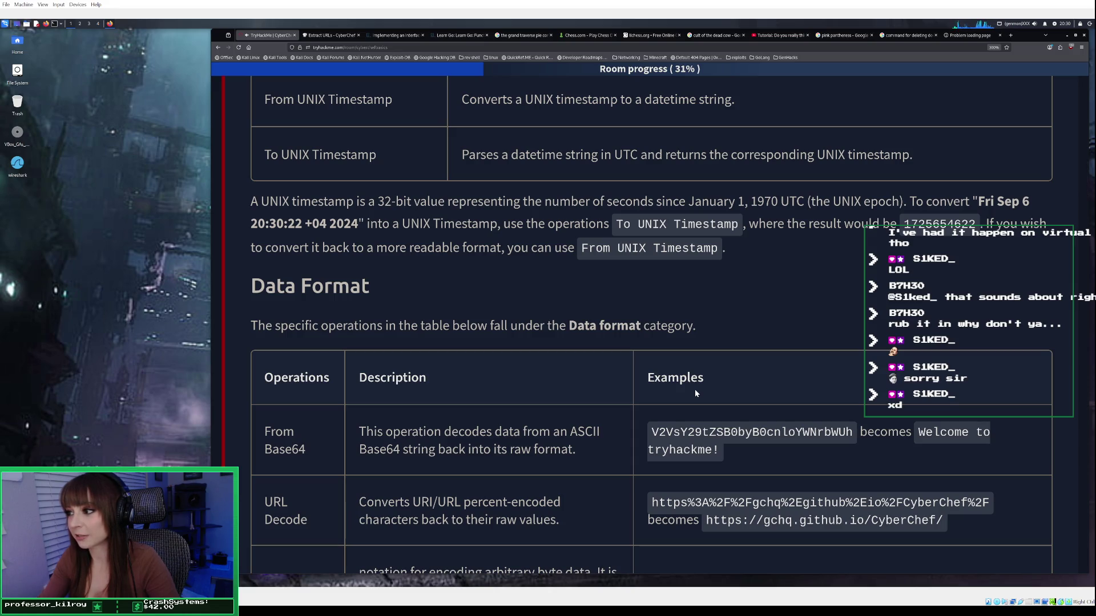
pyautogui.scroll(-3, 695, 393)
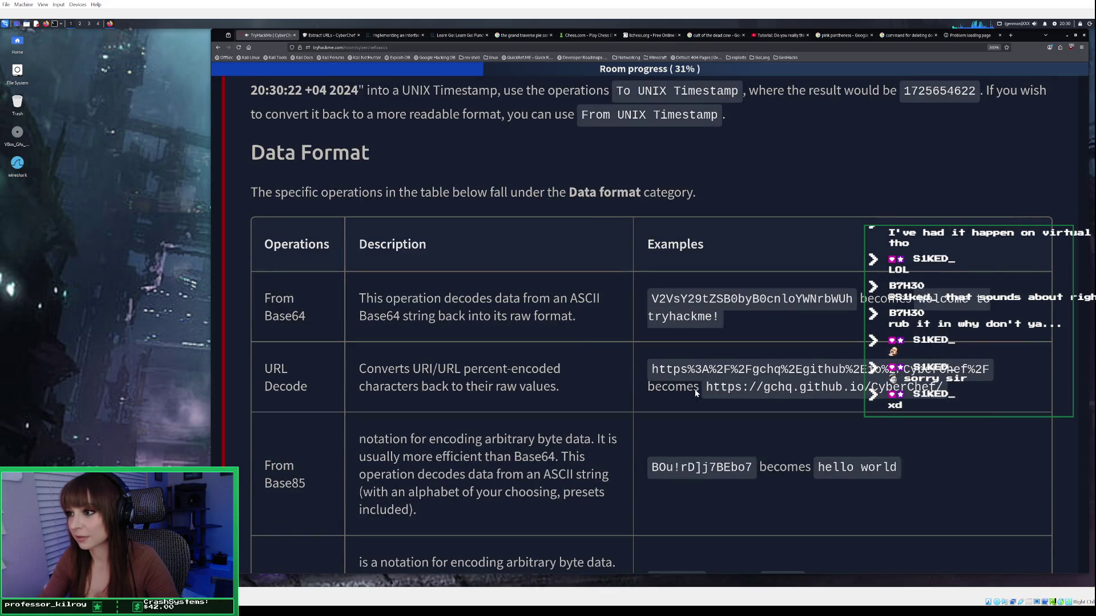
pyautogui.scroll(-1, 695, 393)
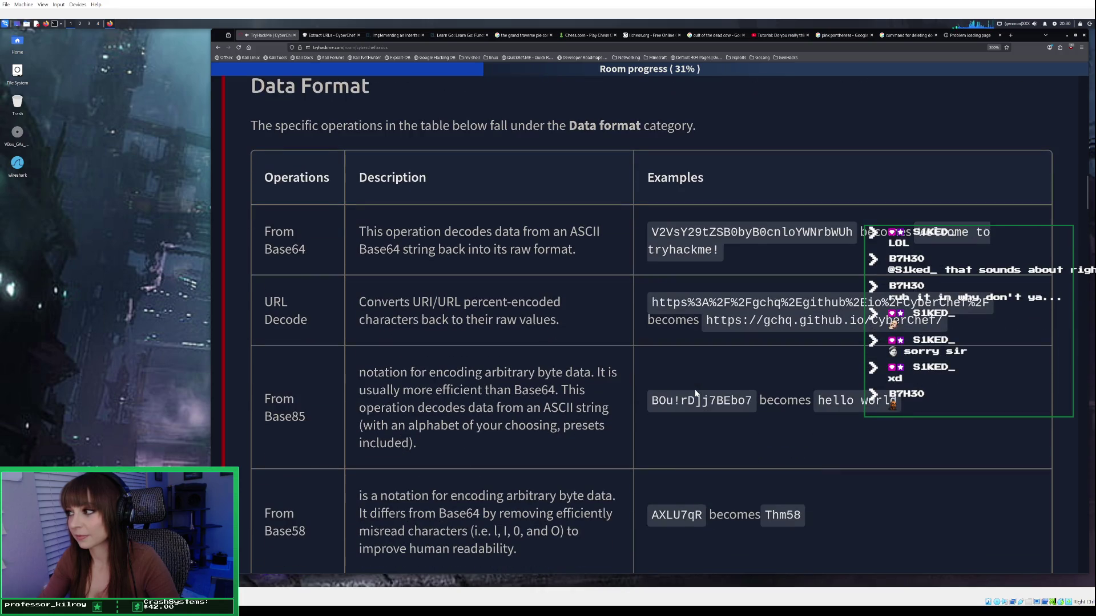
pyautogui.scroll(-1, 695, 392)
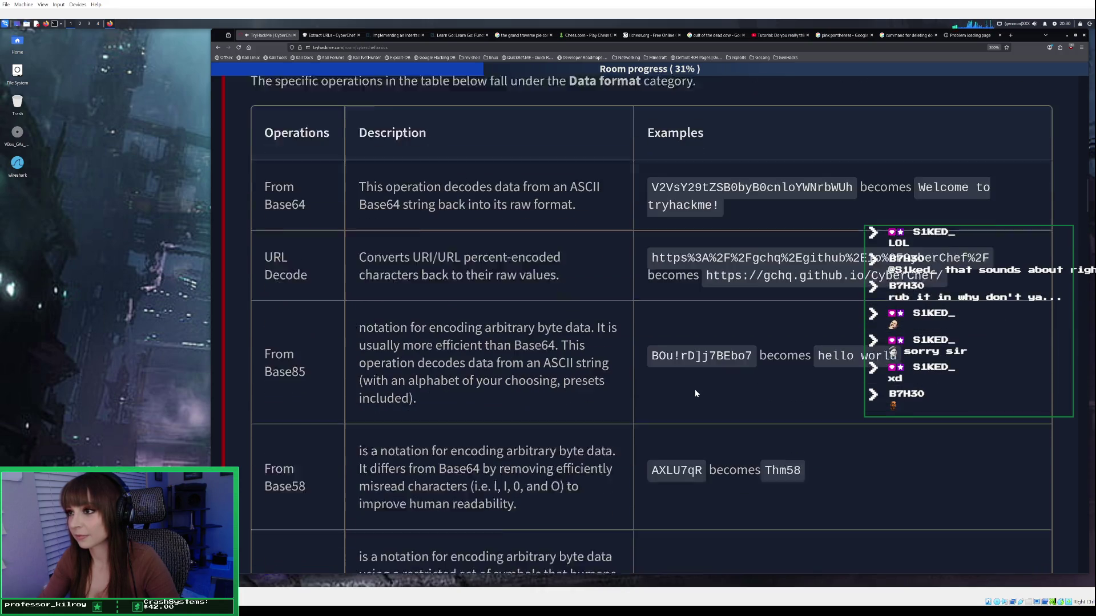
pyautogui.scroll(2, 695, 393)
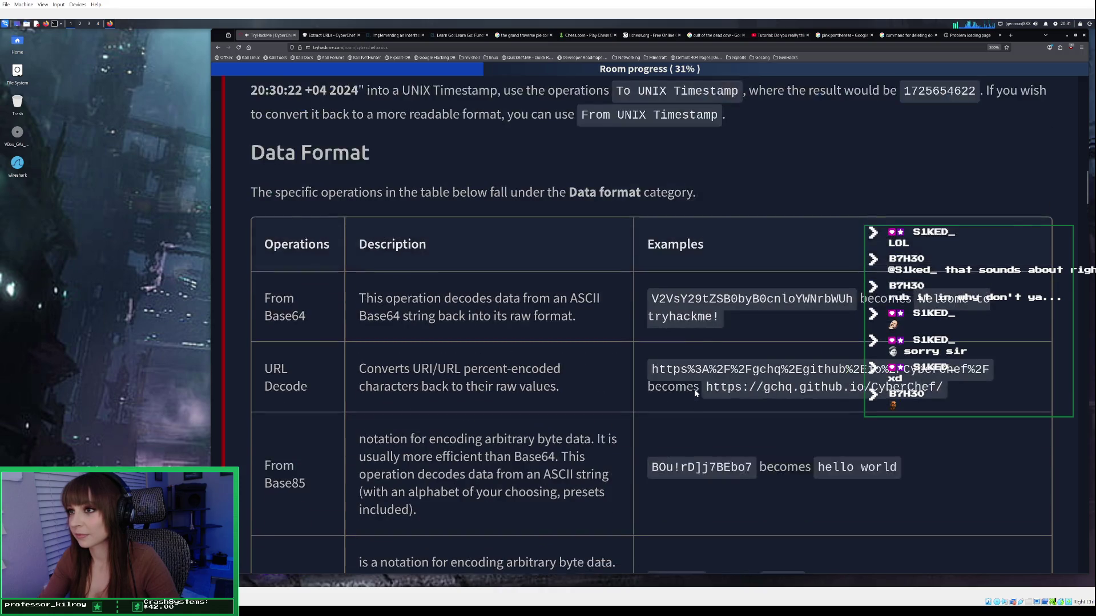
pyautogui.scroll(-4, 695, 392)
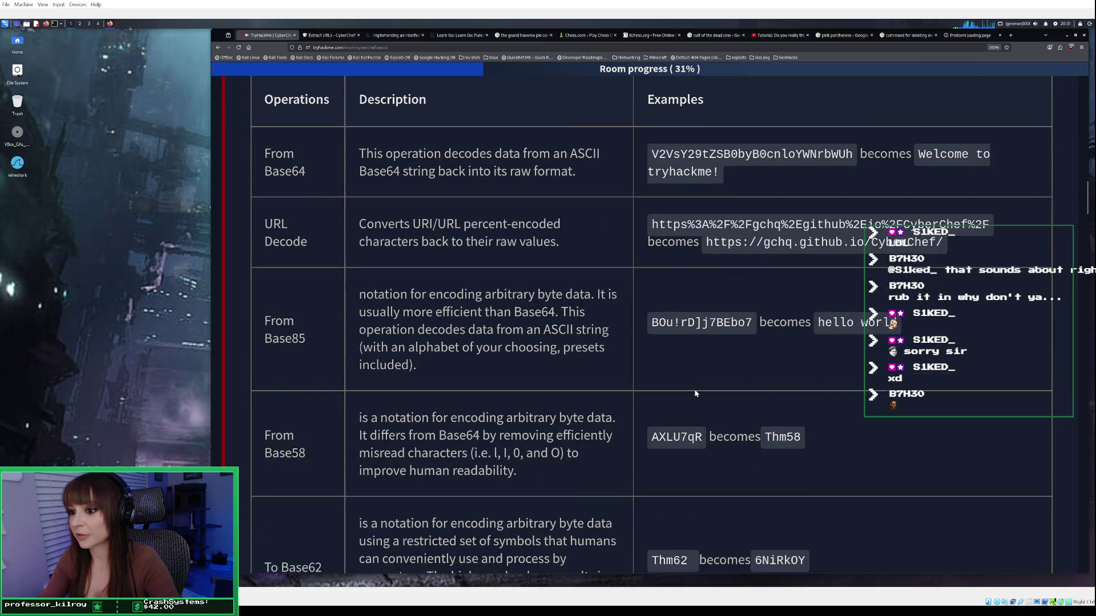
pyautogui.scroll(-1, 695, 392)
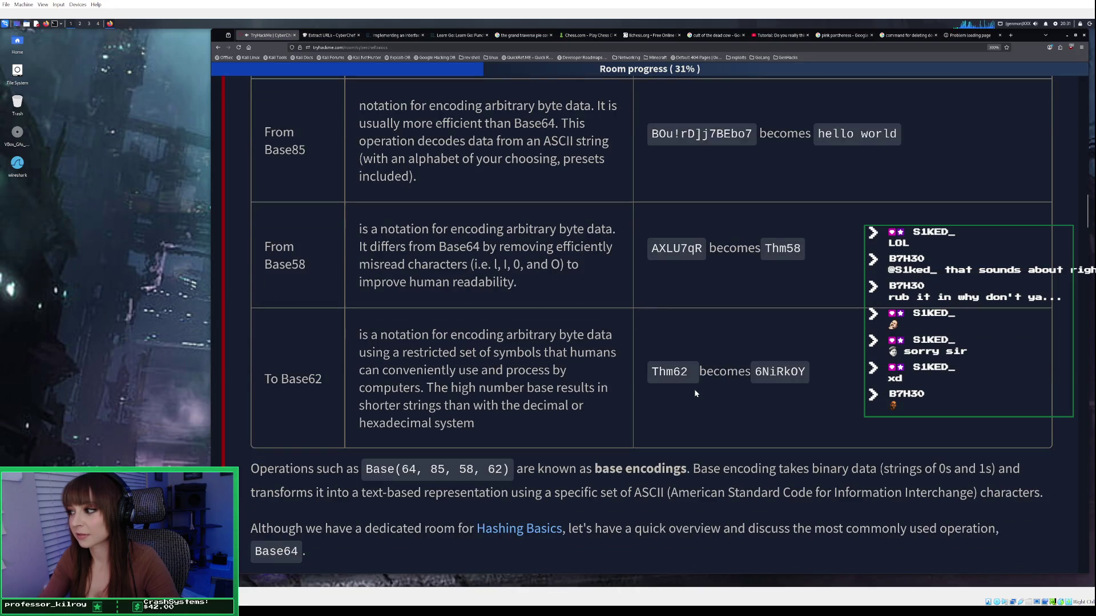
pyautogui.scroll(-1, 696, 392)
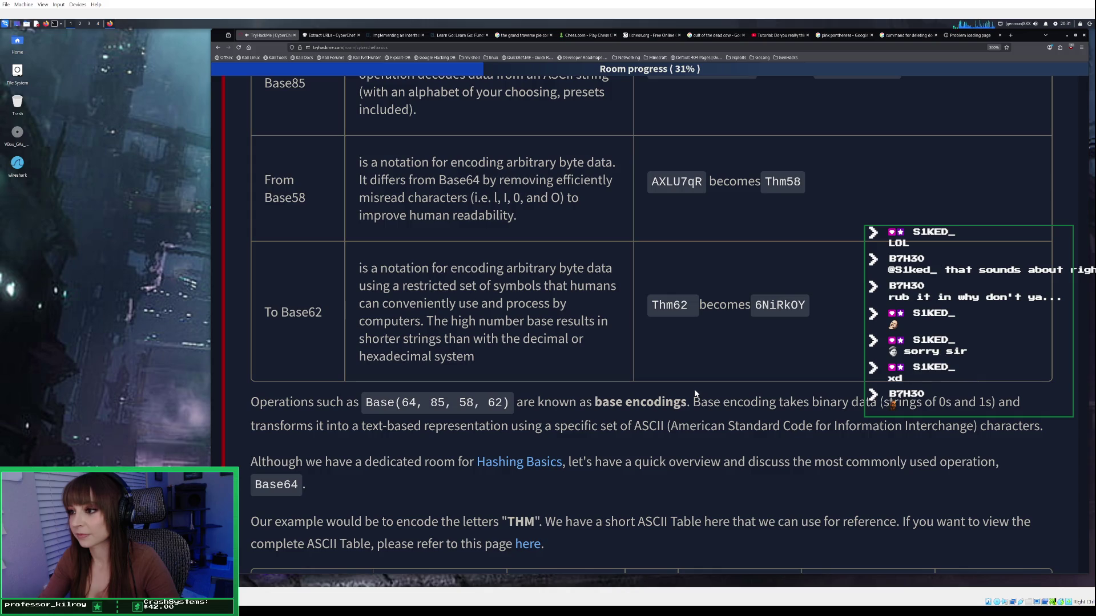
pyautogui.scroll(-2, 696, 393)
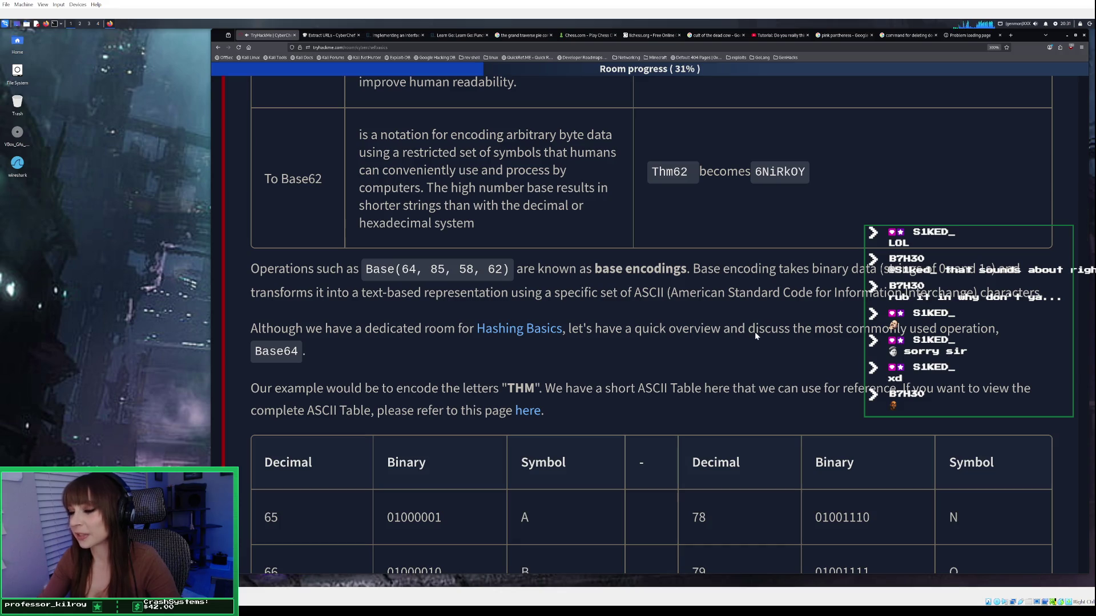
# Scroll to Step 1 merging THM into 24 bits and Step 2 splitting them into 6-bit groups.
pyautogui.scroll(-2, 755, 331)
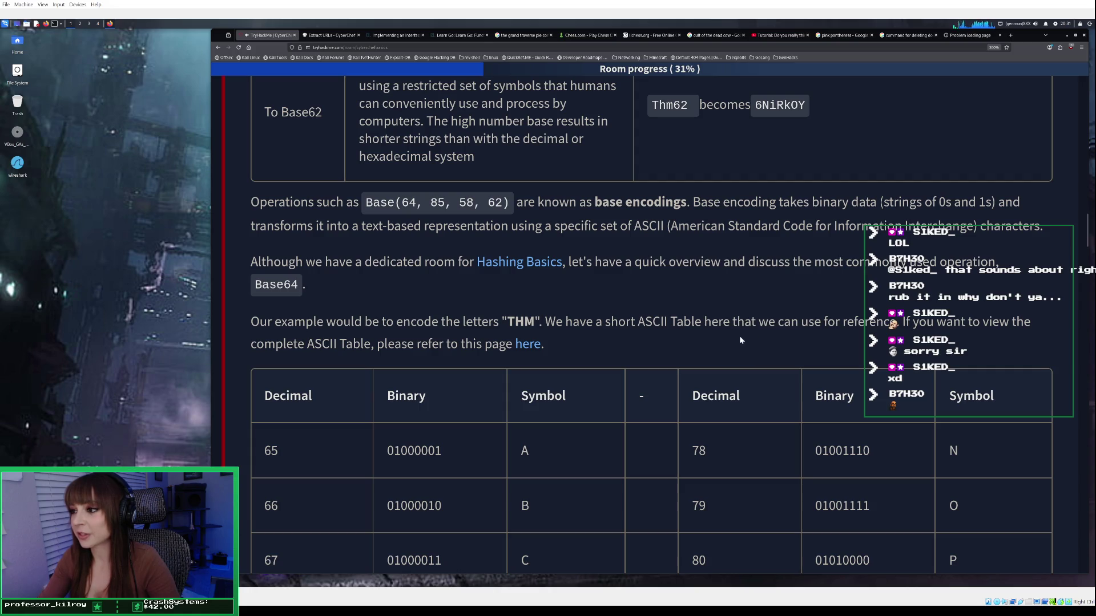
pyautogui.scroll(-1, 696, 341)
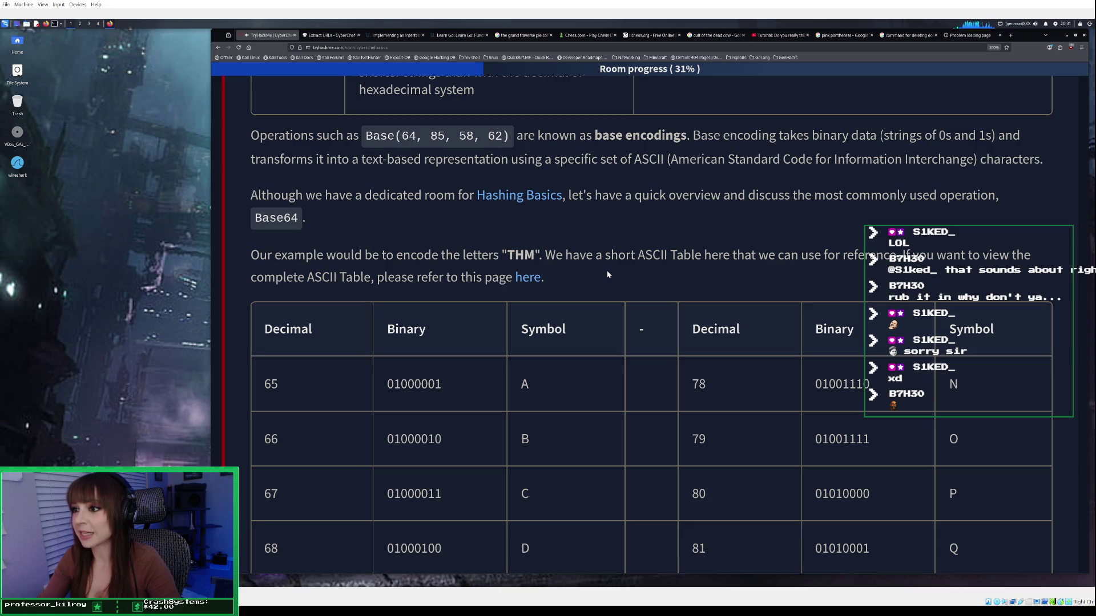
pyautogui.scroll(-3, 608, 275)
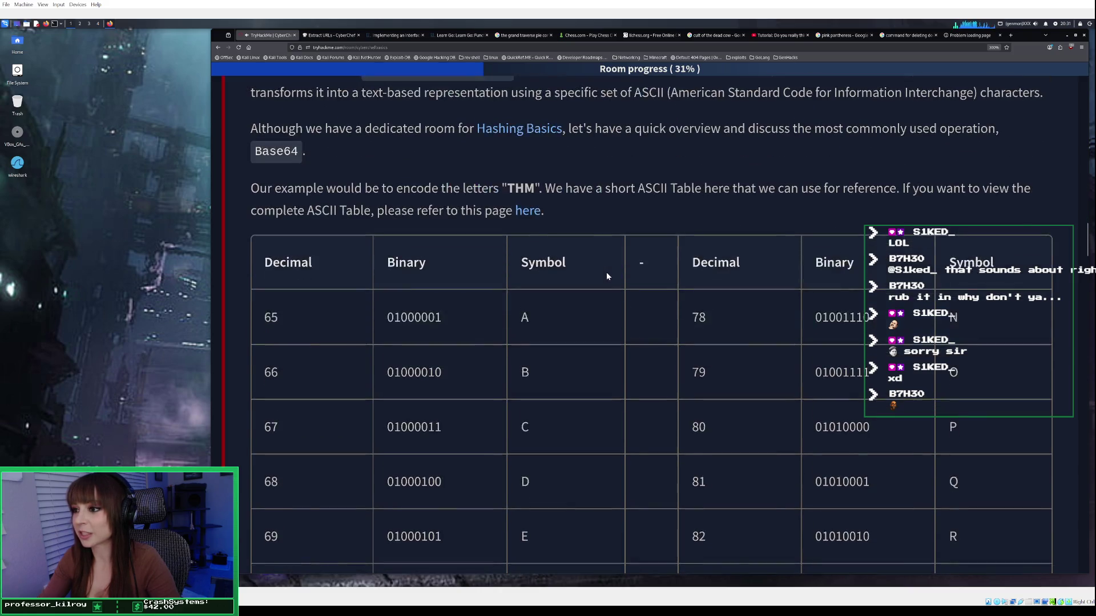
pyautogui.scroll(-3, 607, 278)
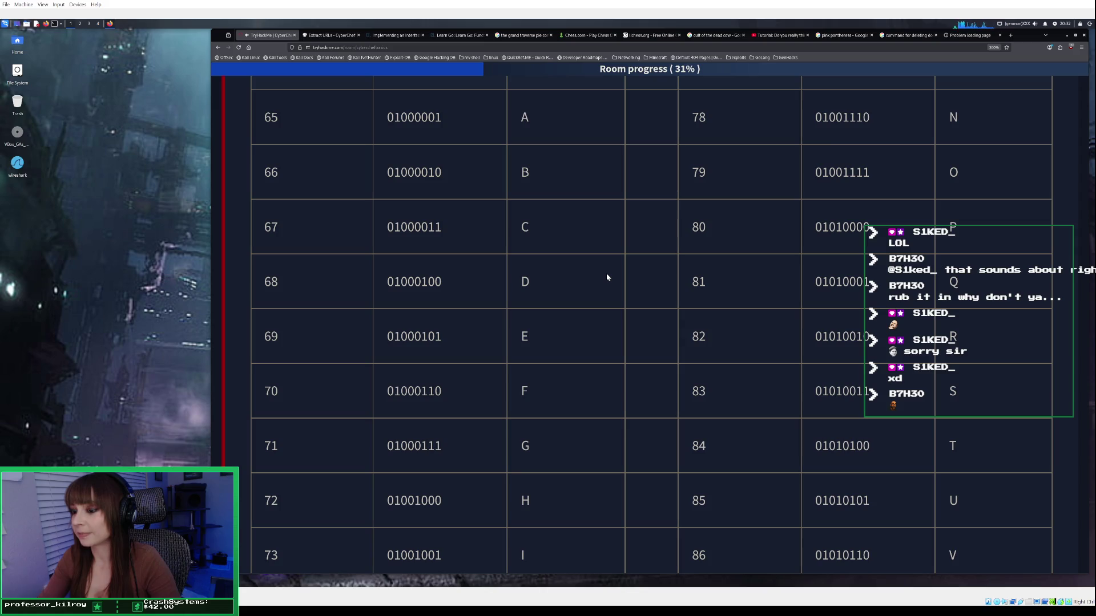
pyautogui.scroll(3, 607, 278)
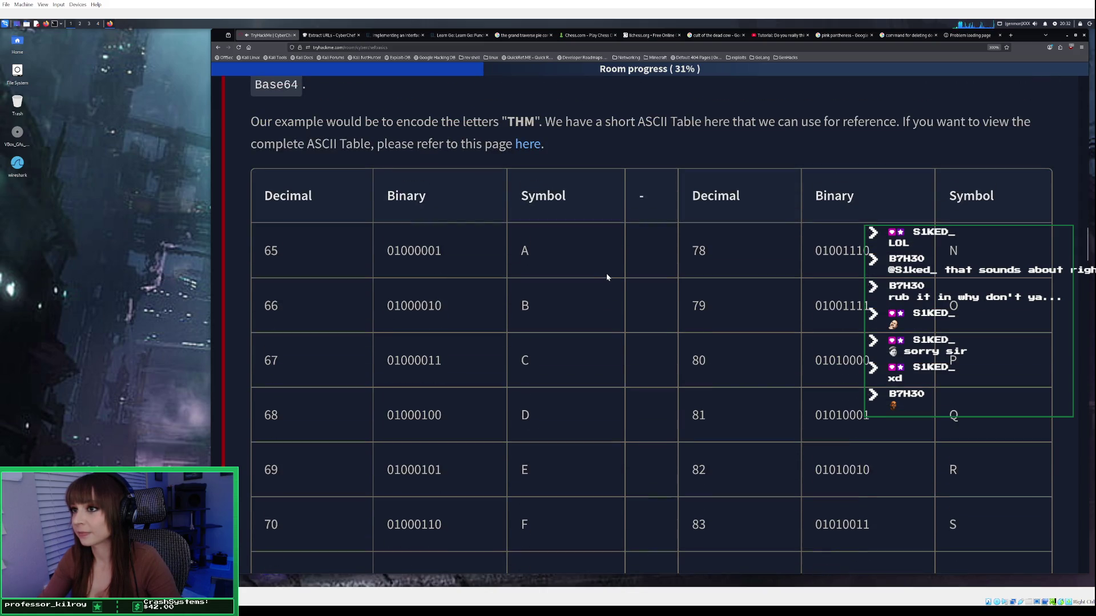
pyautogui.scroll(-2, 607, 278)
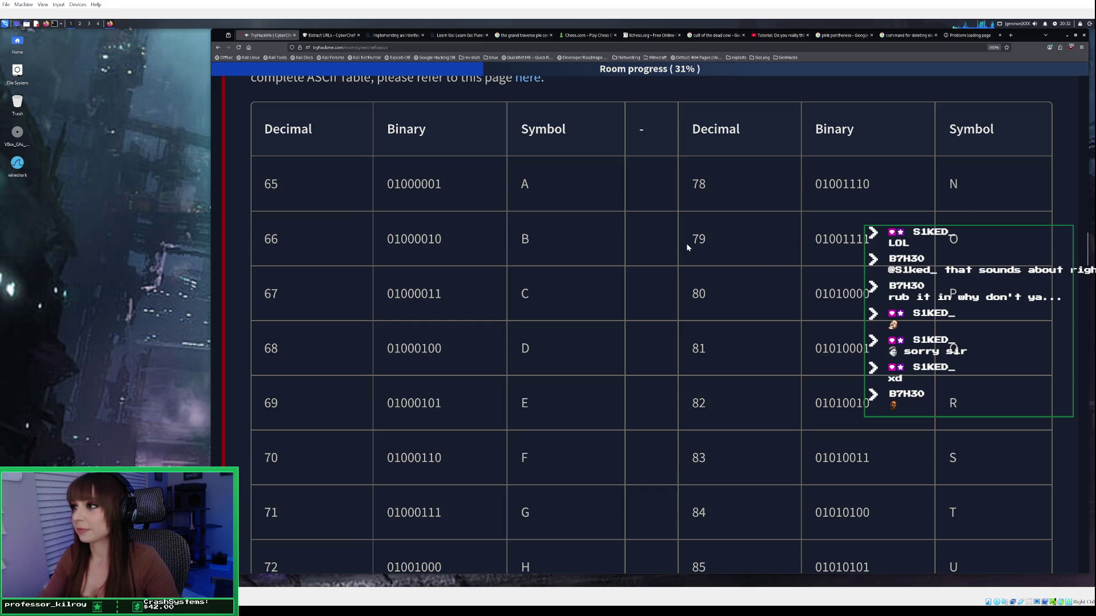
pyautogui.scroll(-2, 488, 203)
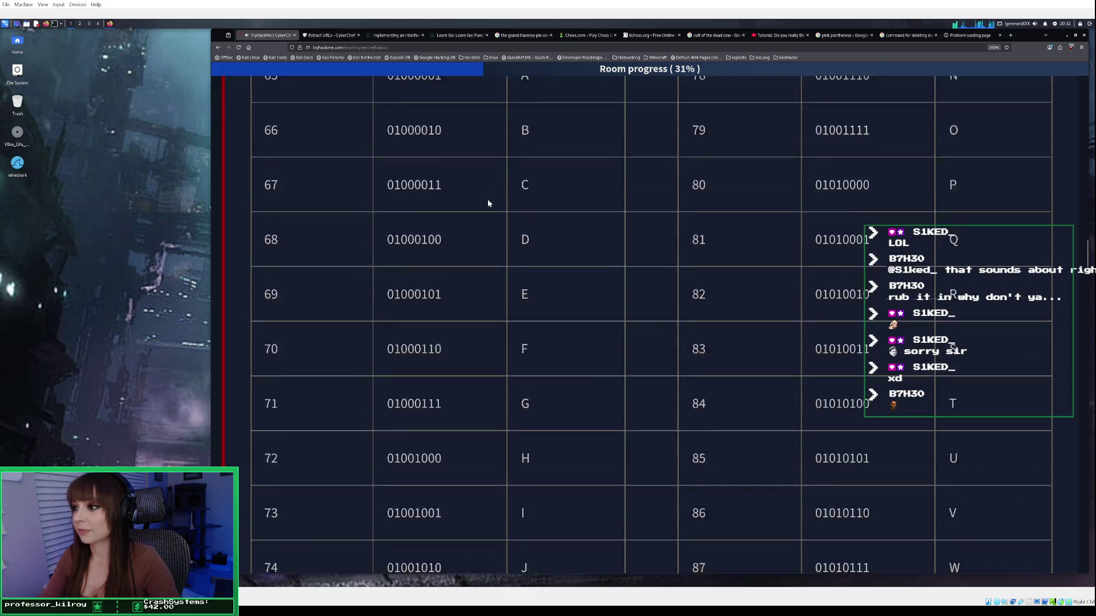
pyautogui.scroll(3, 488, 203)
pyautogui.scroll(-2, 561, 272)
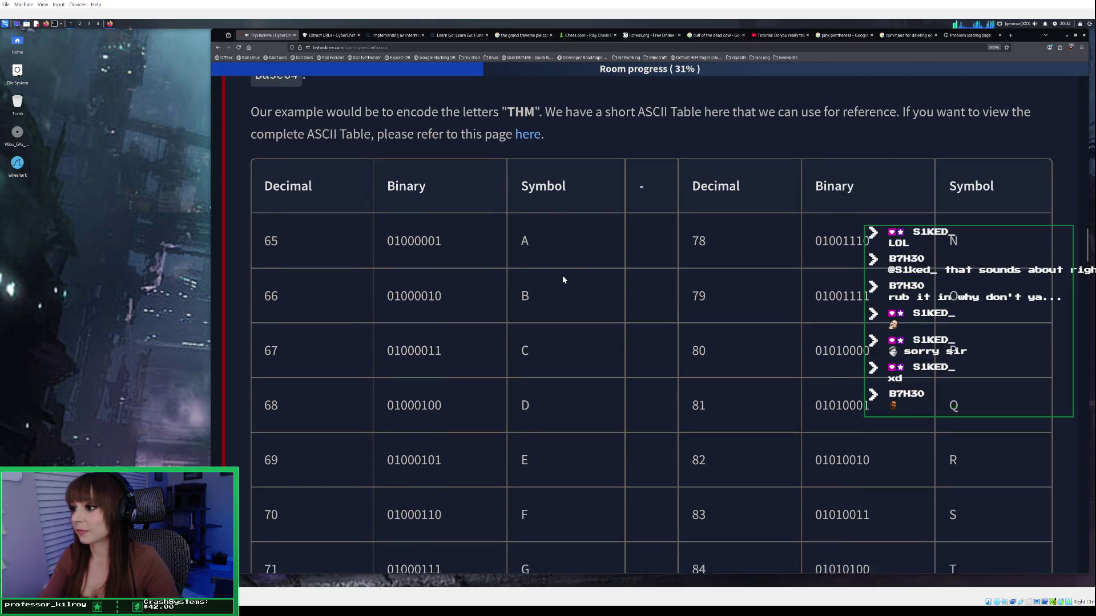
pyautogui.scroll(-6, 577, 408)
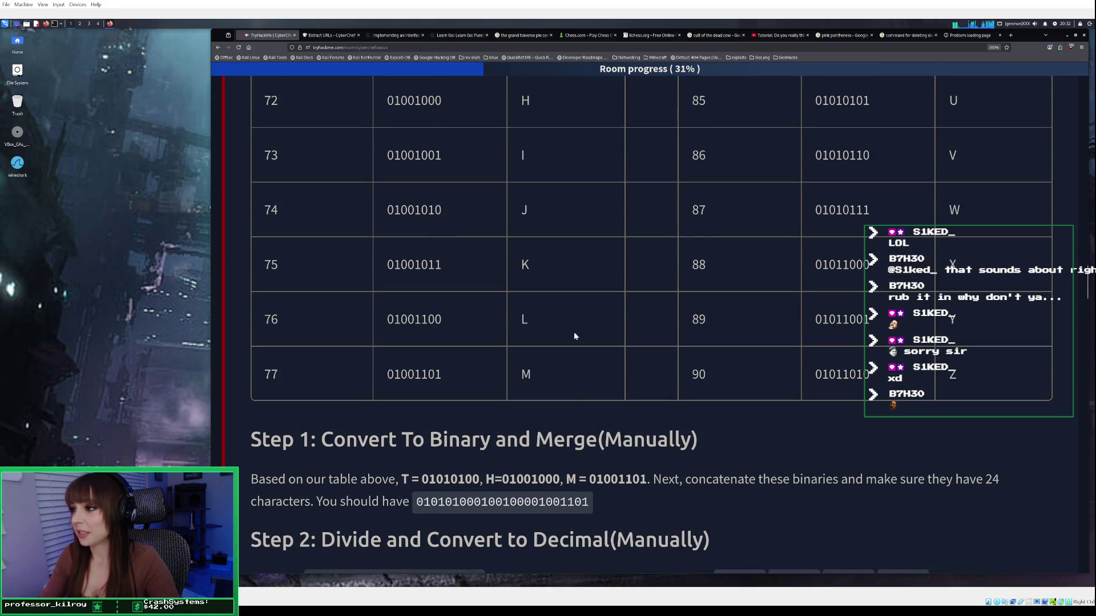
pyautogui.scroll(1, 572, 273)
pyautogui.scroll(2, 573, 272)
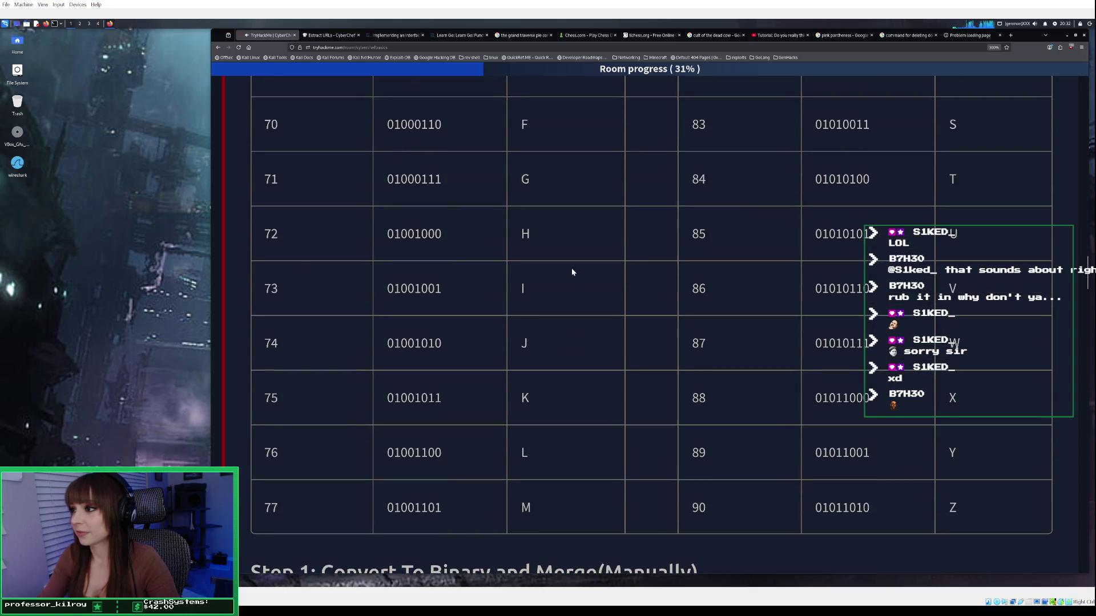
pyautogui.scroll(-4, 573, 272)
pyautogui.scroll(-1, 572, 273)
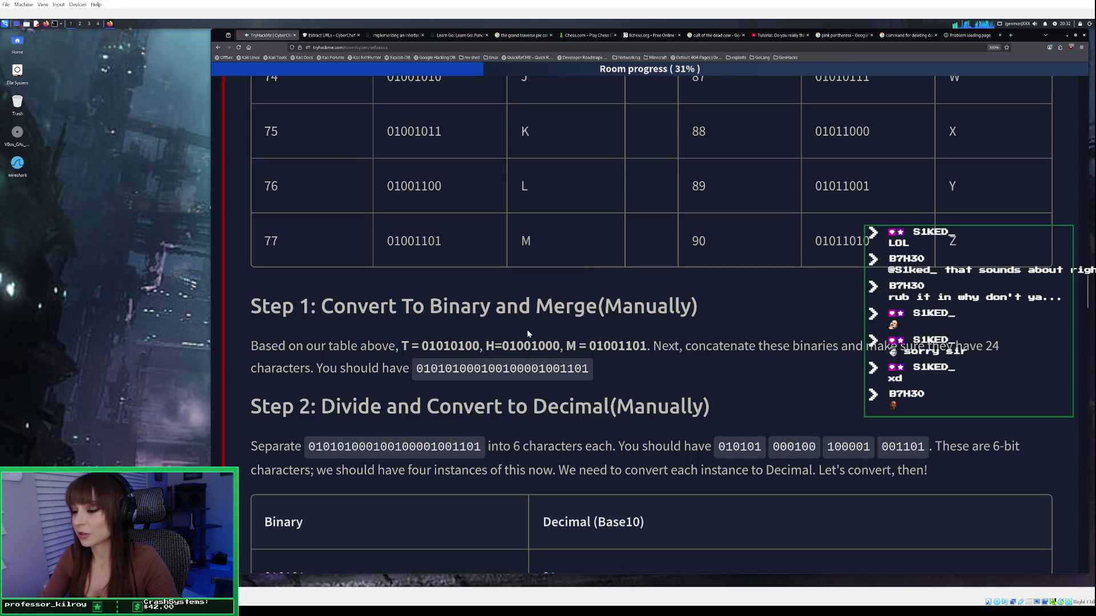
# Scroll back to ASCII table rows 68–77, comparing binary codes such as 84 = 01010100 for T.
pyautogui.scroll(-2, 528, 333)
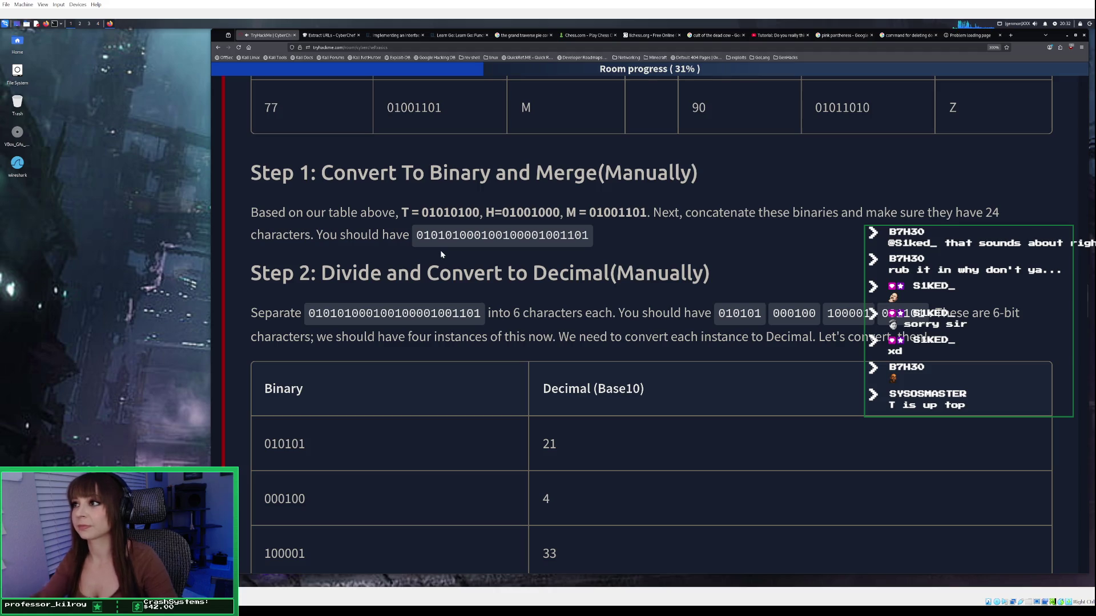
pyautogui.scroll(5, 442, 237)
pyautogui.scroll(2, 444, 229)
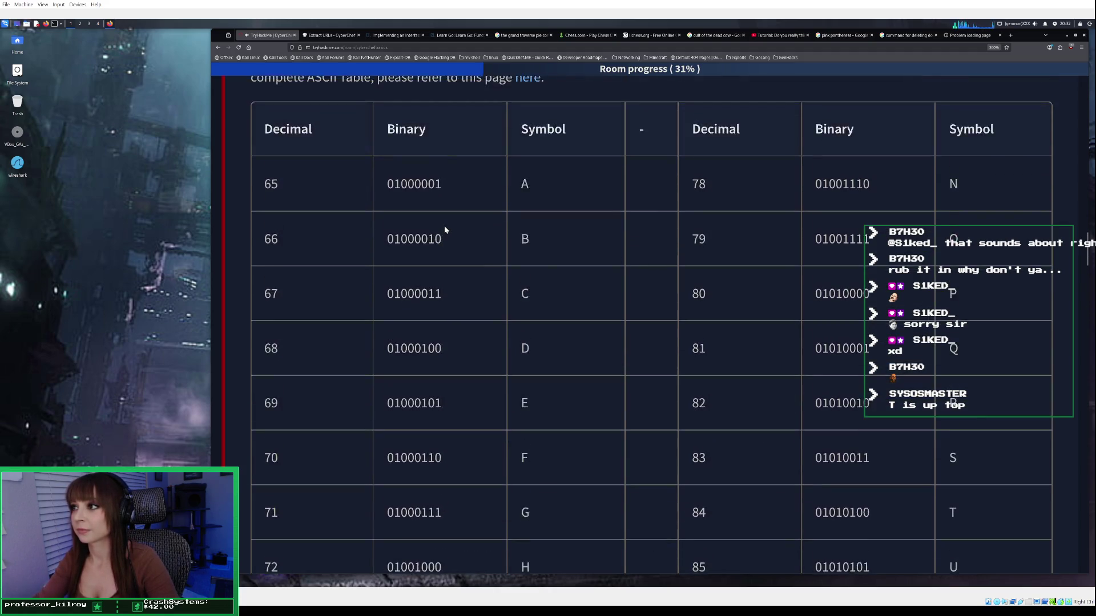
pyautogui.scroll(-1, 578, 188)
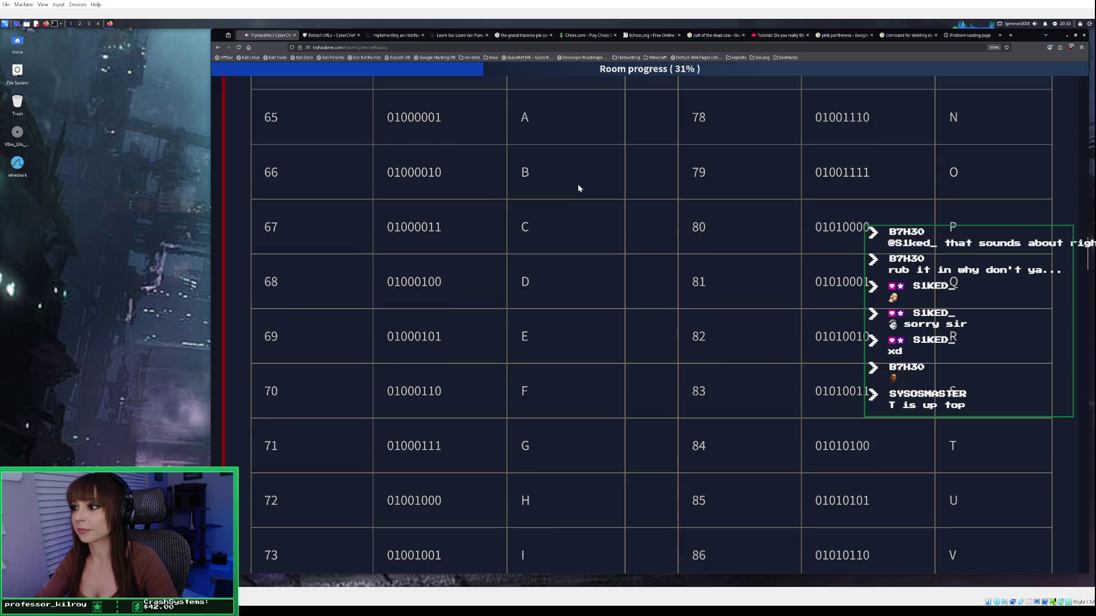
pyautogui.scroll(-5, 519, 471)
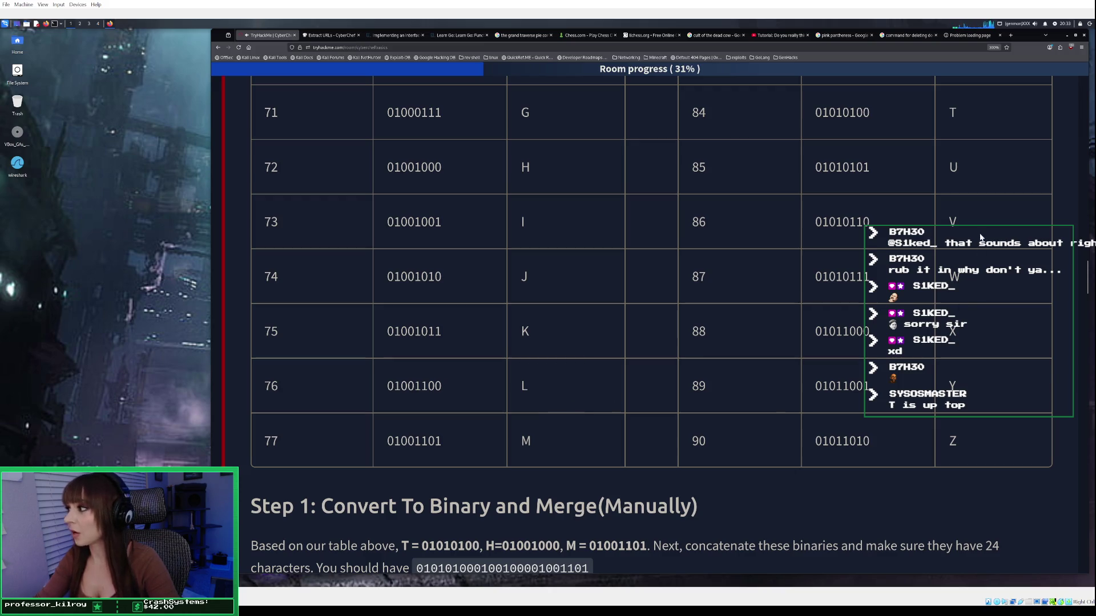
pyautogui.scroll(4, 980, 237)
pyautogui.scroll(1, 980, 237)
pyautogui.scroll(-3, 978, 246)
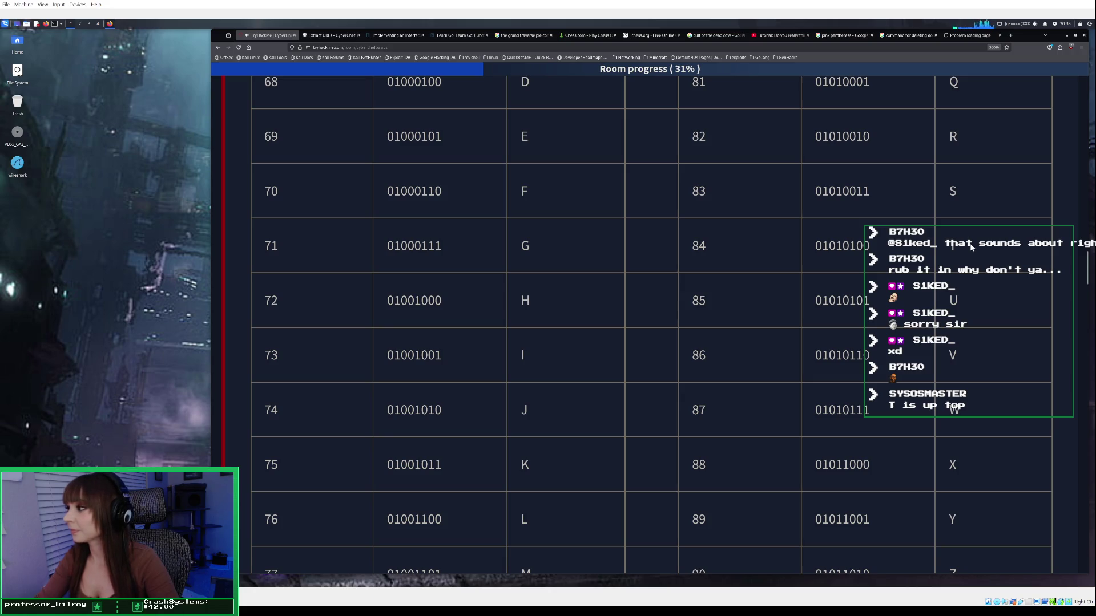
pyautogui.scroll(-3, 954, 247)
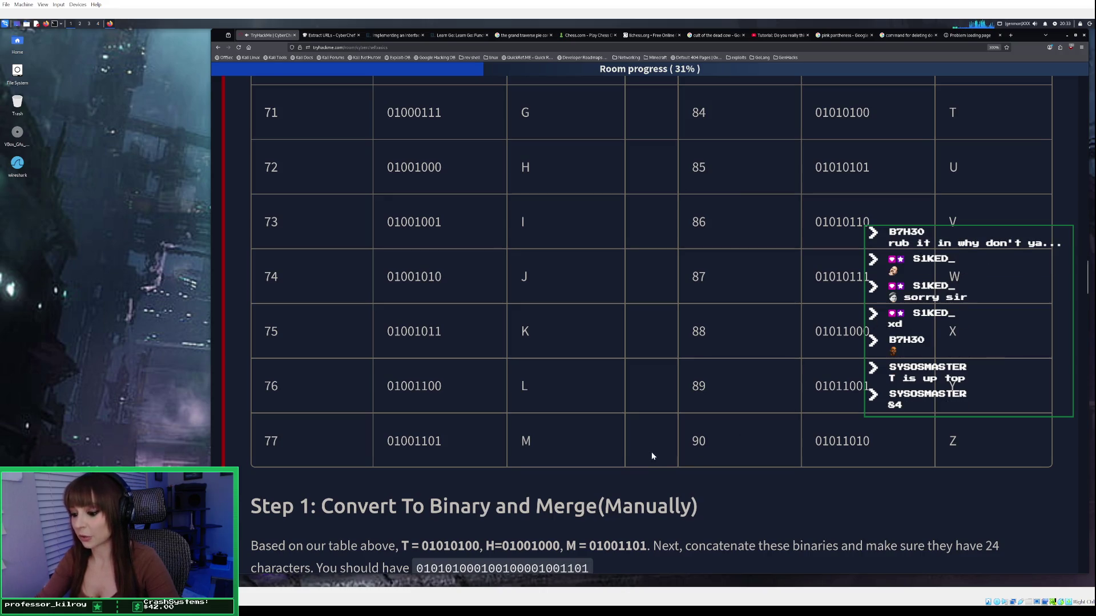
pyautogui.scroll(-3, 651, 454)
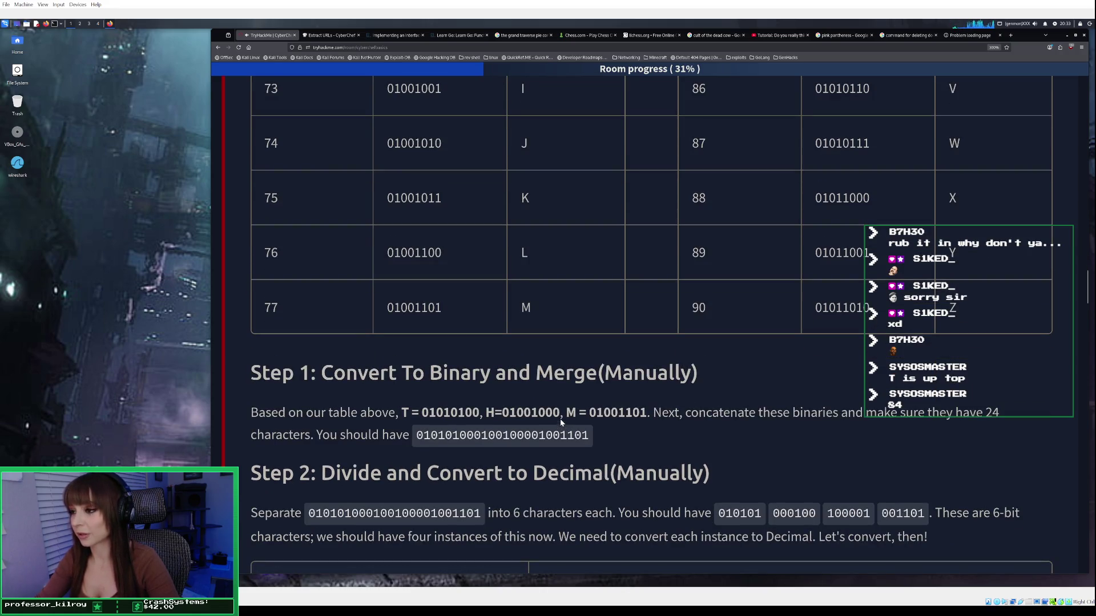
pyautogui.scroll(5, 605, 394)
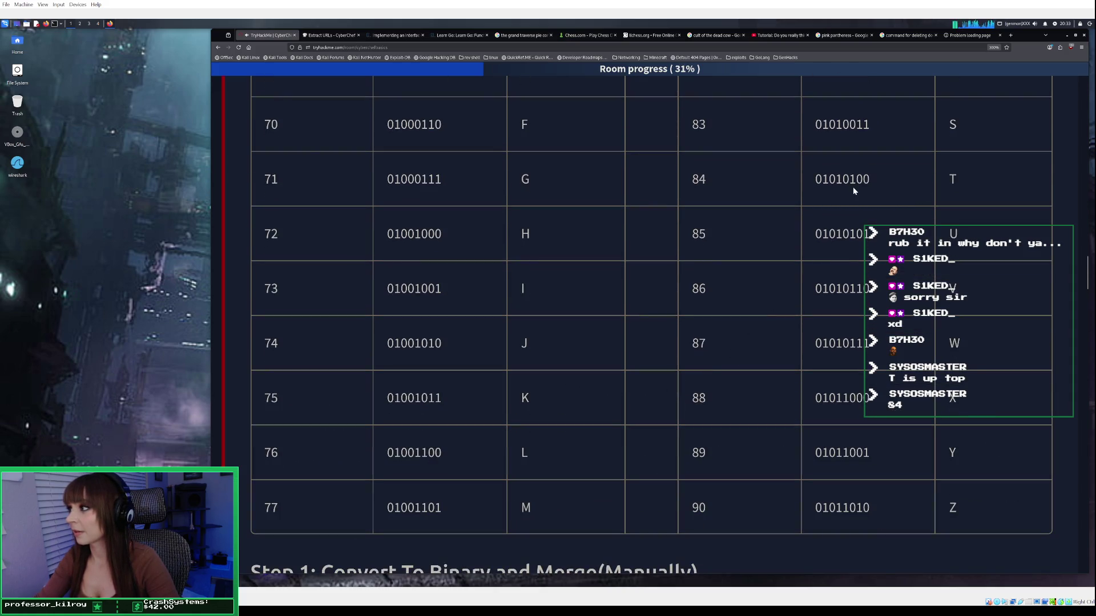
pyautogui.scroll(5, 853, 187)
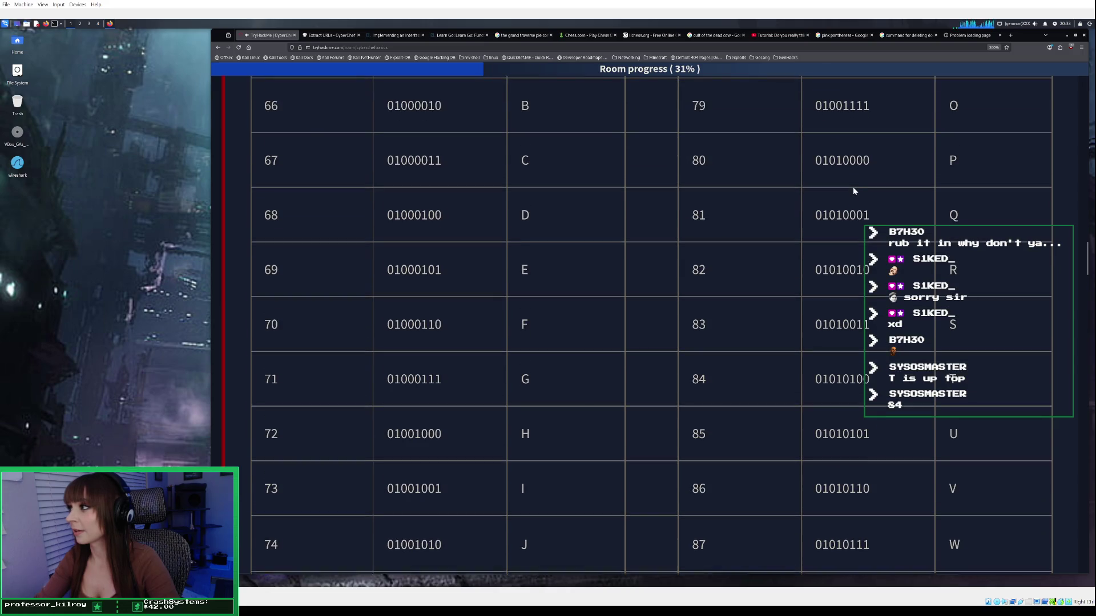
pyautogui.scroll(8, 852, 186)
pyautogui.scroll(-2, 853, 187)
pyautogui.scroll(-2, 853, 186)
pyautogui.scroll(-5, 854, 190)
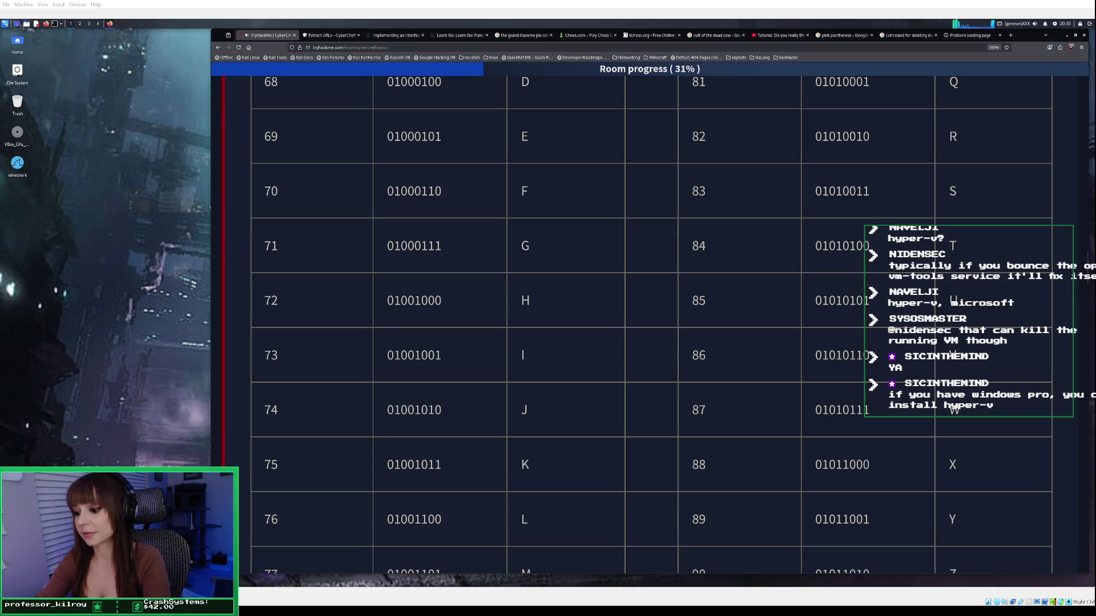
# Scroll to Step 2's Binary/Decimal table converting the 6-bit groups to 21, 4, 33 and 13.
pyautogui.scroll(-2, 651, 326)
pyautogui.scroll(-1, 651, 325)
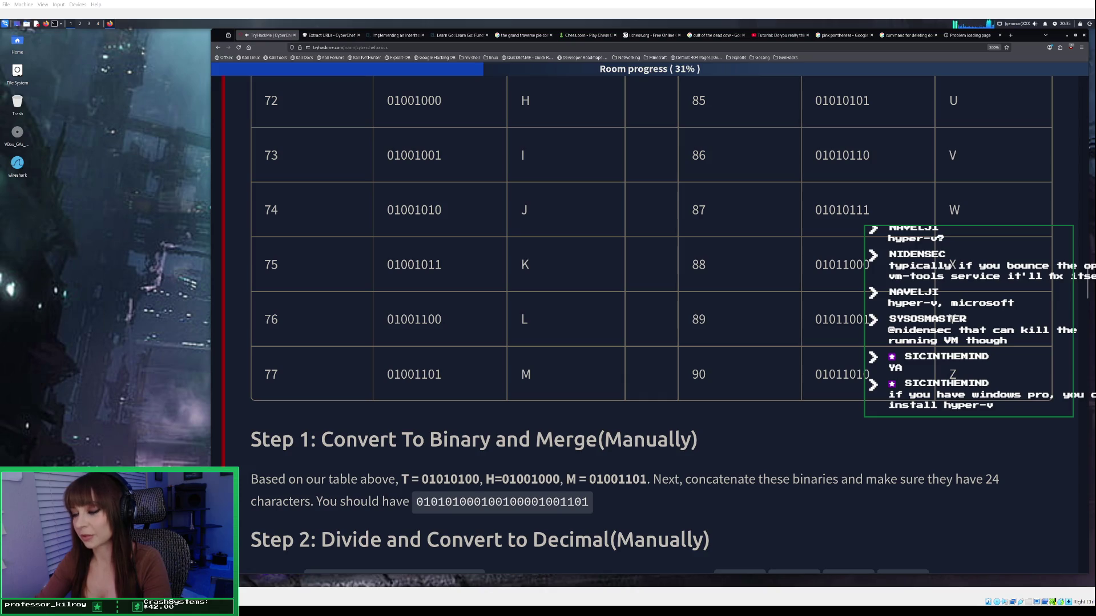
pyautogui.scroll(-2, 651, 316)
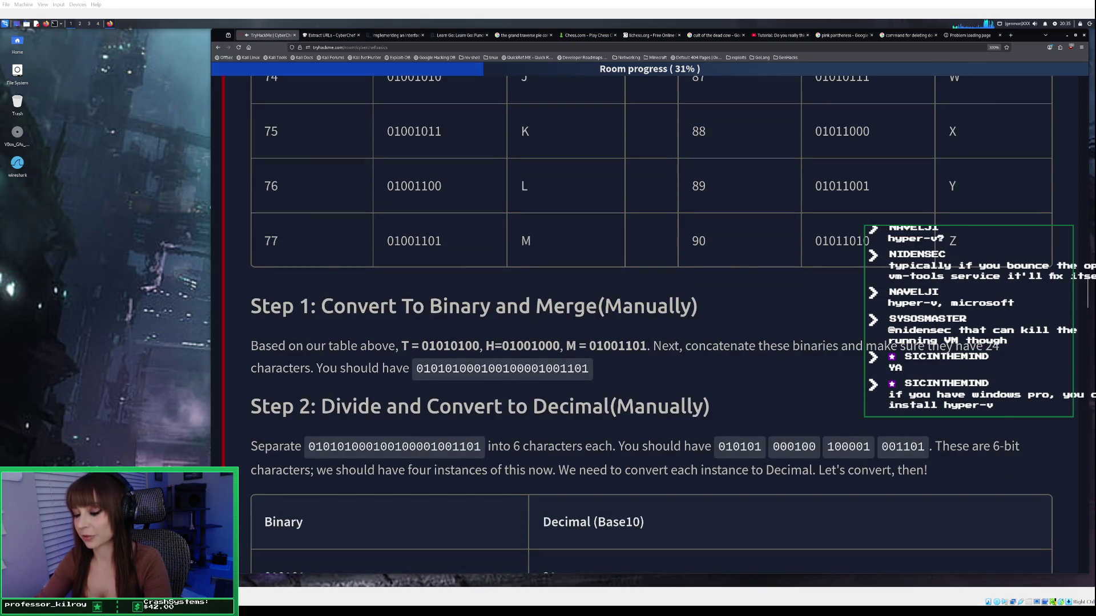
pyautogui.scroll(-1, 651, 325)
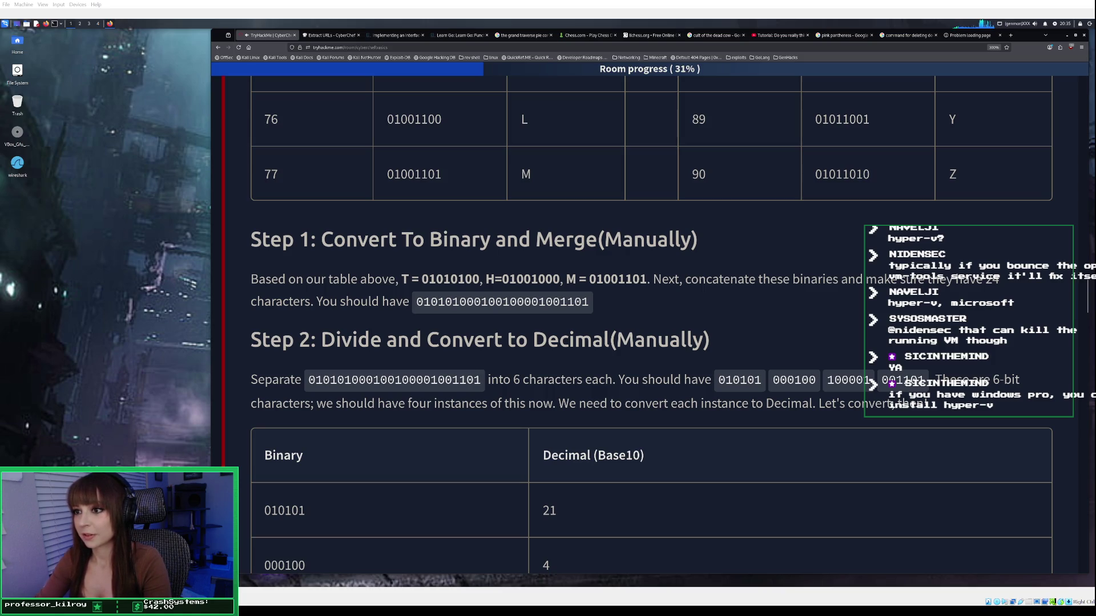
pyautogui.scroll(-1, 650, 325)
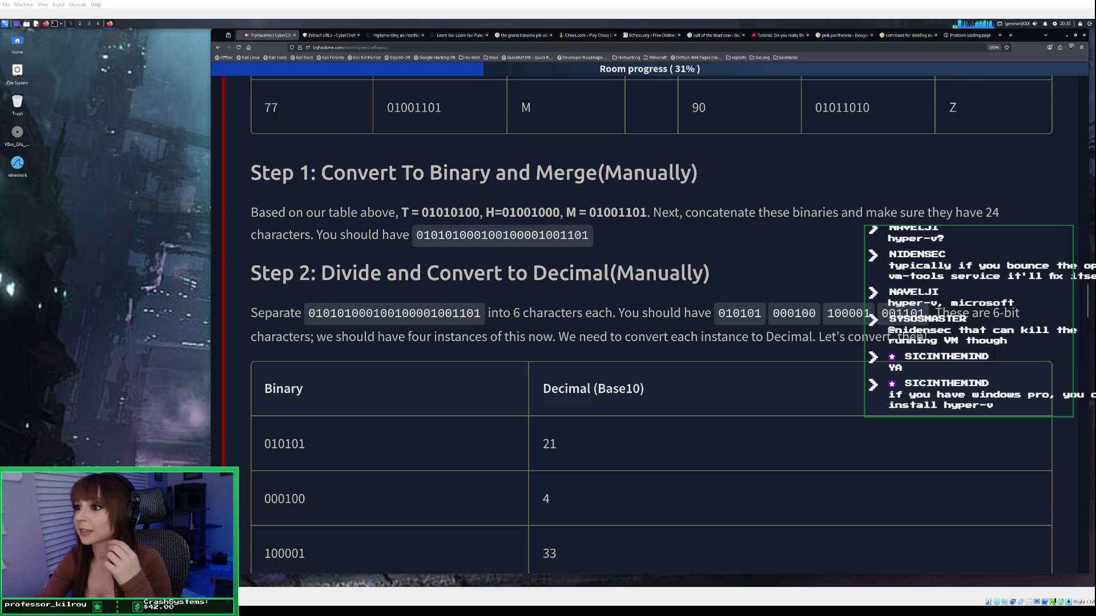
pyautogui.scroll(-2, 651, 320)
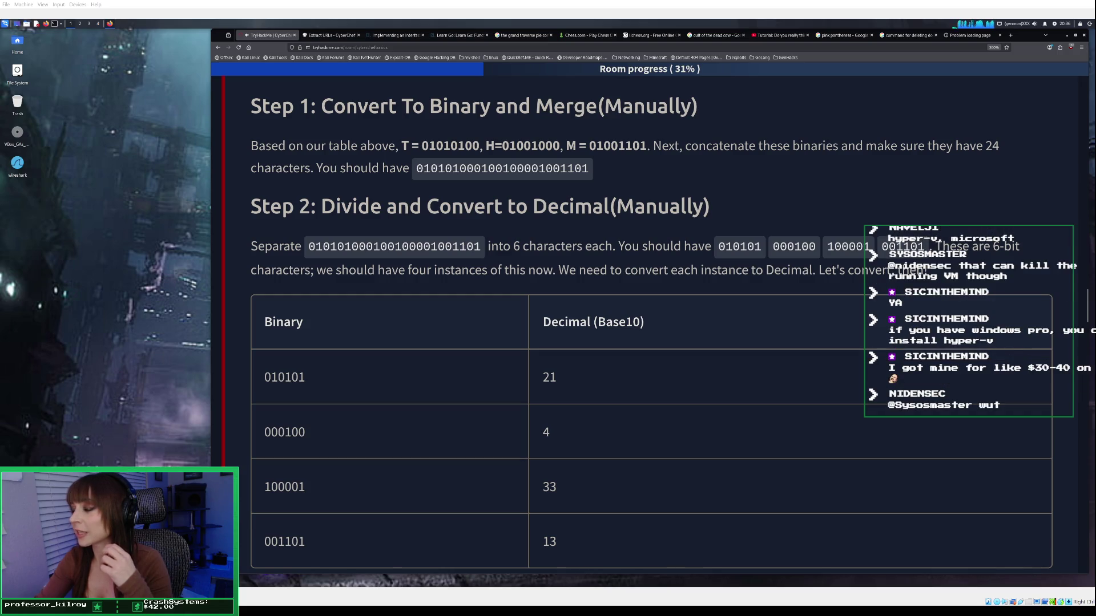
pyautogui.scroll(-2, 651, 320)
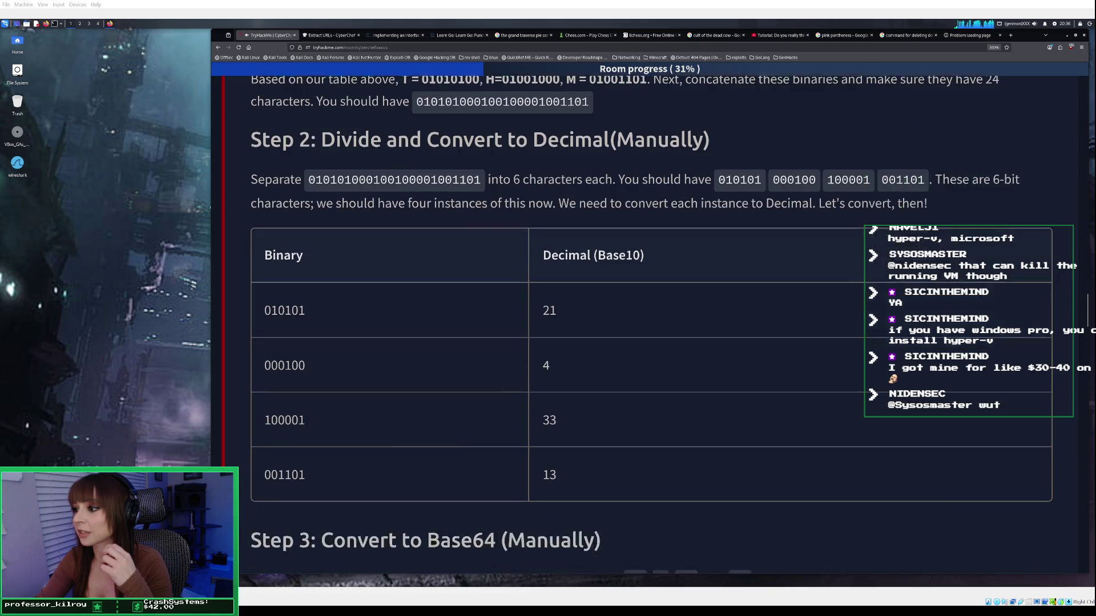
# Scroll through Step 3's base64 index table to indexes 21, 4, 33, 13 giving 'VEhN'.
pyautogui.scroll(2, 651, 324)
pyautogui.scroll(-2, 651, 324)
pyautogui.scroll(-4, 650, 319)
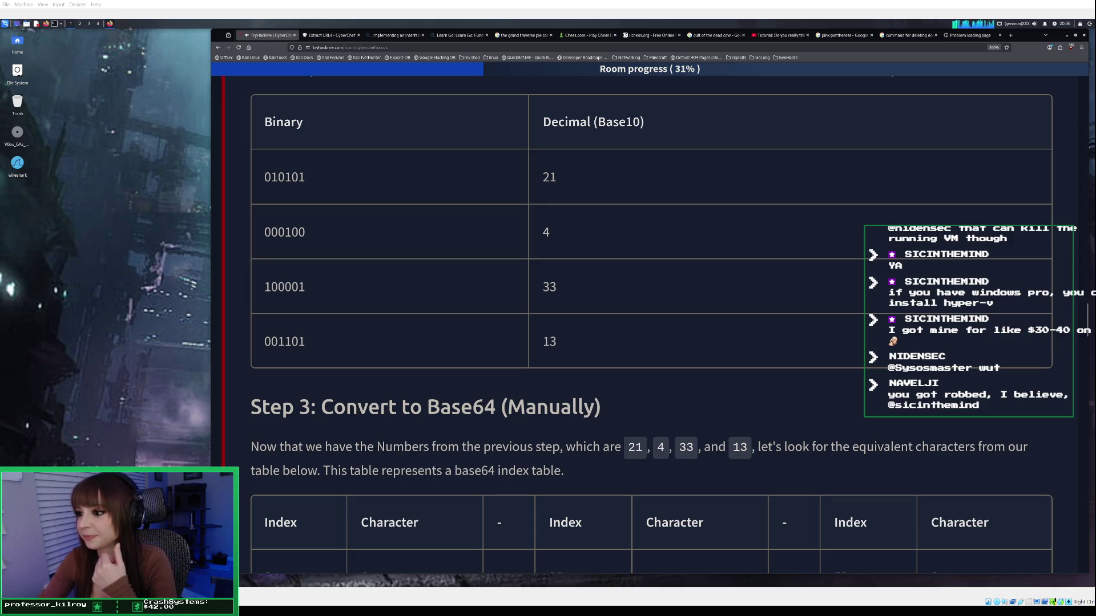
pyautogui.scroll(-4, 650, 326)
pyautogui.scroll(-2, 651, 326)
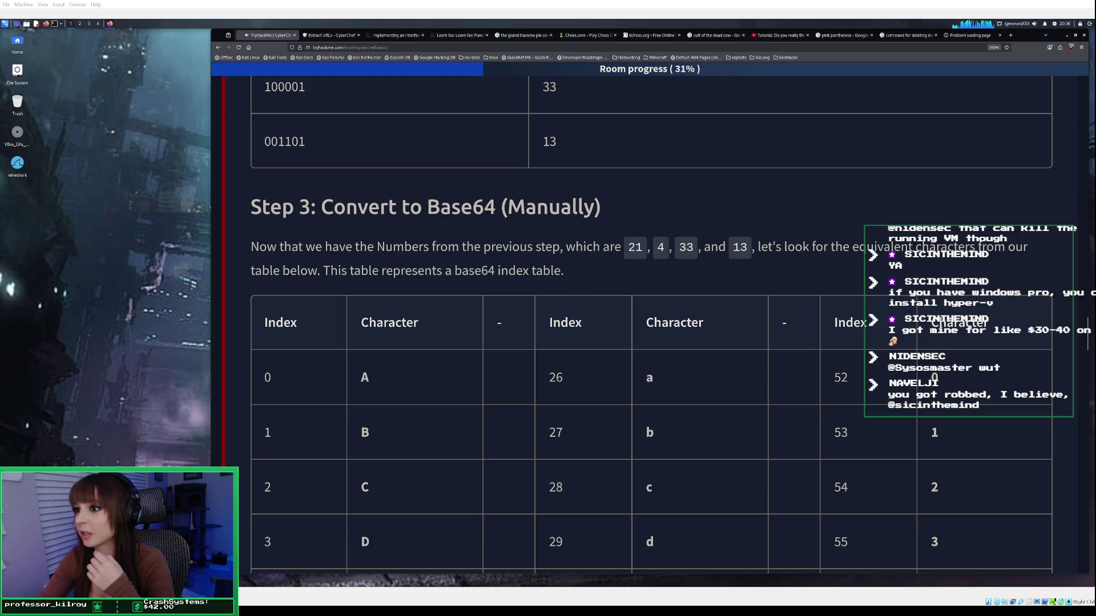
pyautogui.scroll(-2, 651, 326)
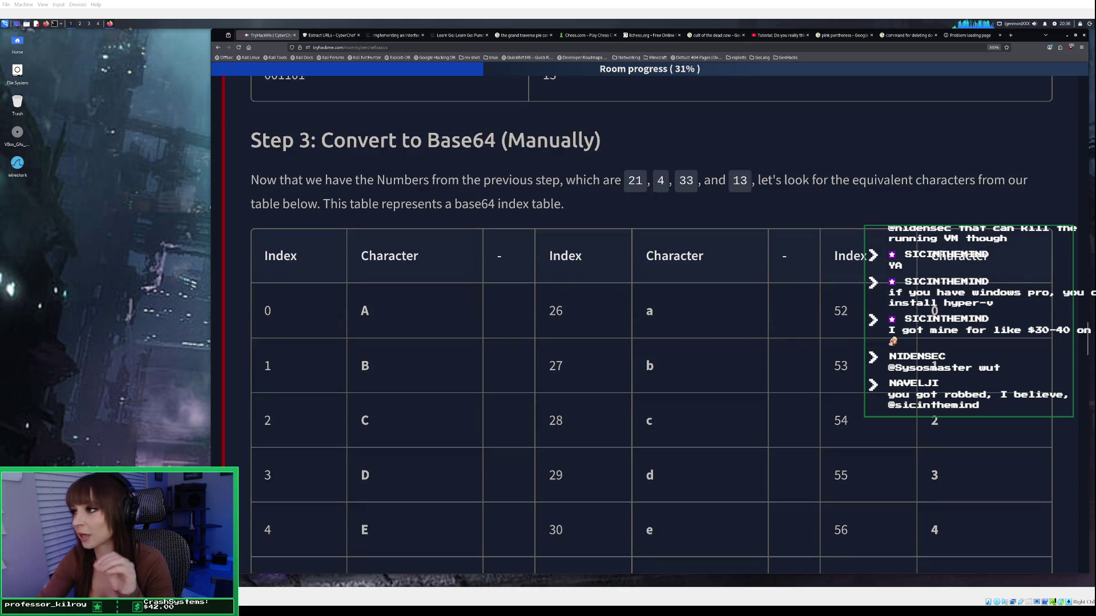
pyautogui.scroll(-2, 651, 324)
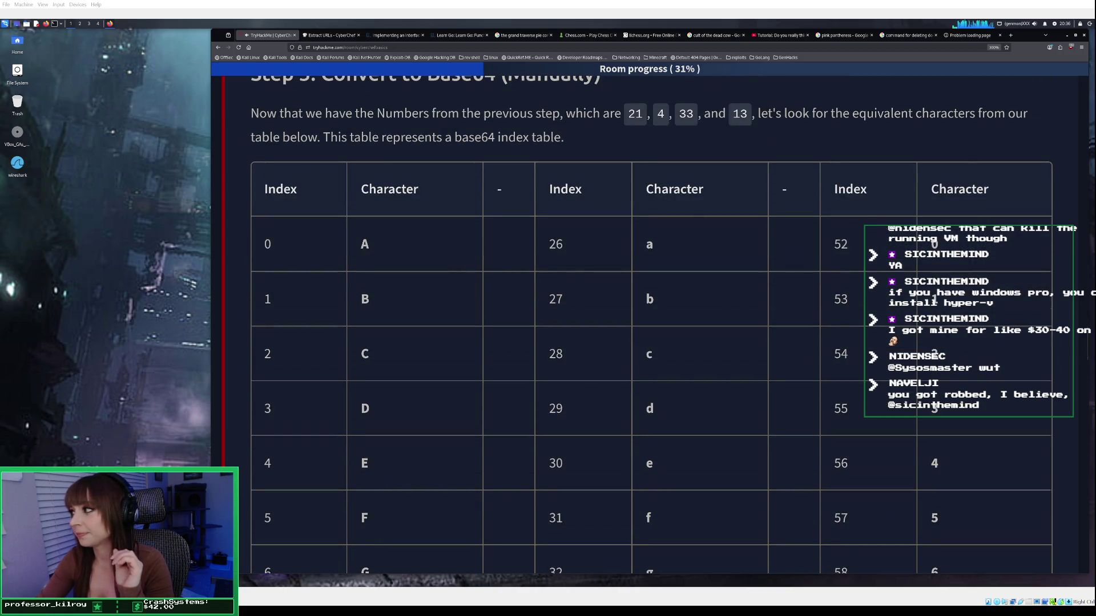
pyautogui.scroll(-2, 651, 325)
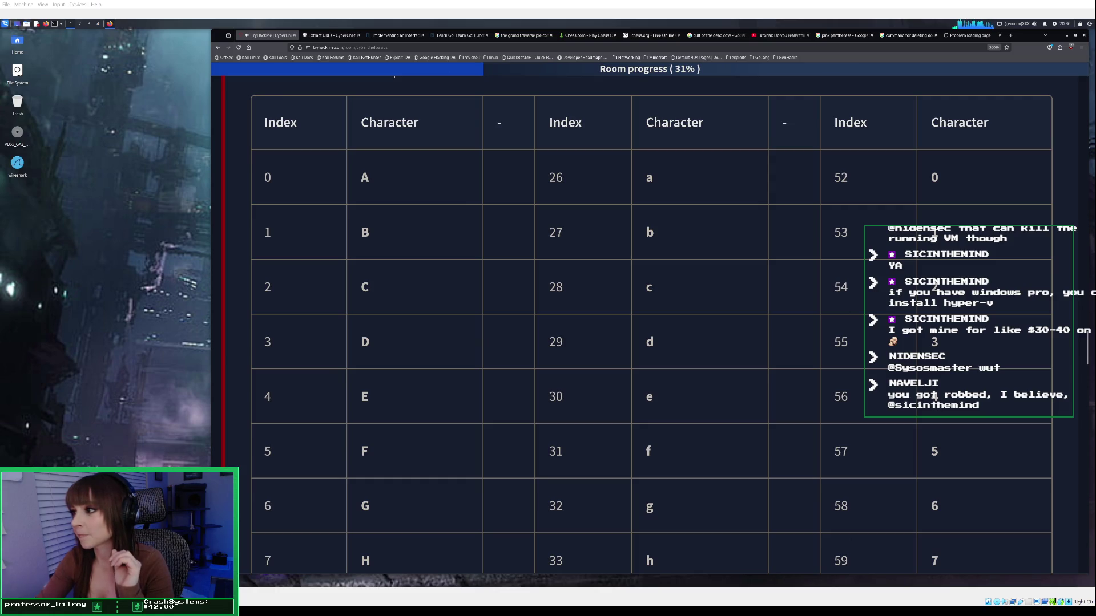
pyautogui.scroll(-15, 651, 324)
pyautogui.scroll(-10, 651, 325)
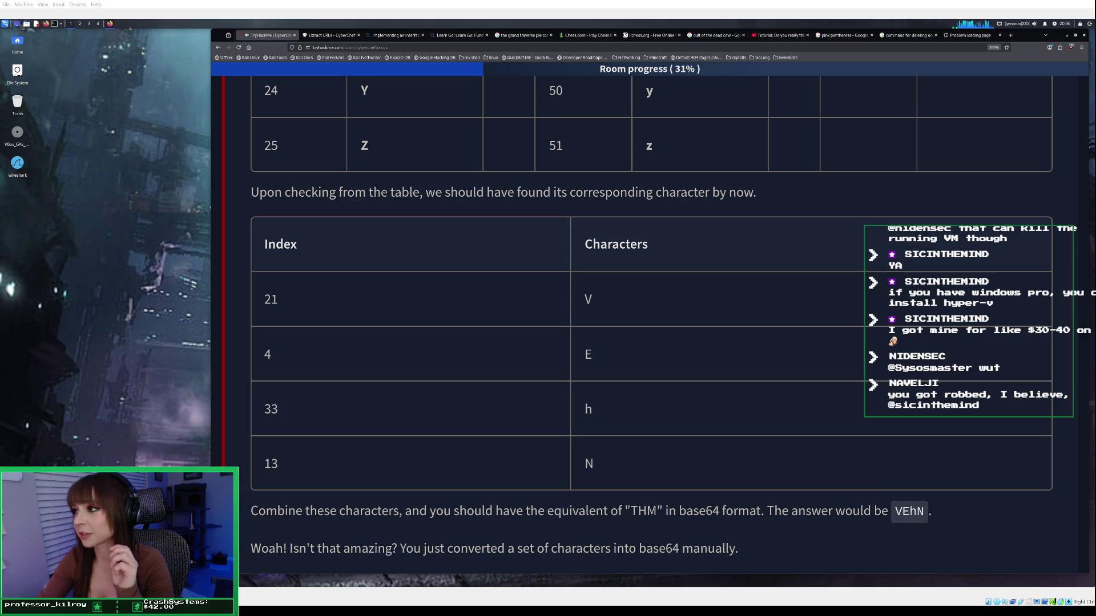
# Scroll past the base64 index table to the URL Decode section and its UTF-8 table (":" as %3A).
pyautogui.scroll(-1, 651, 324)
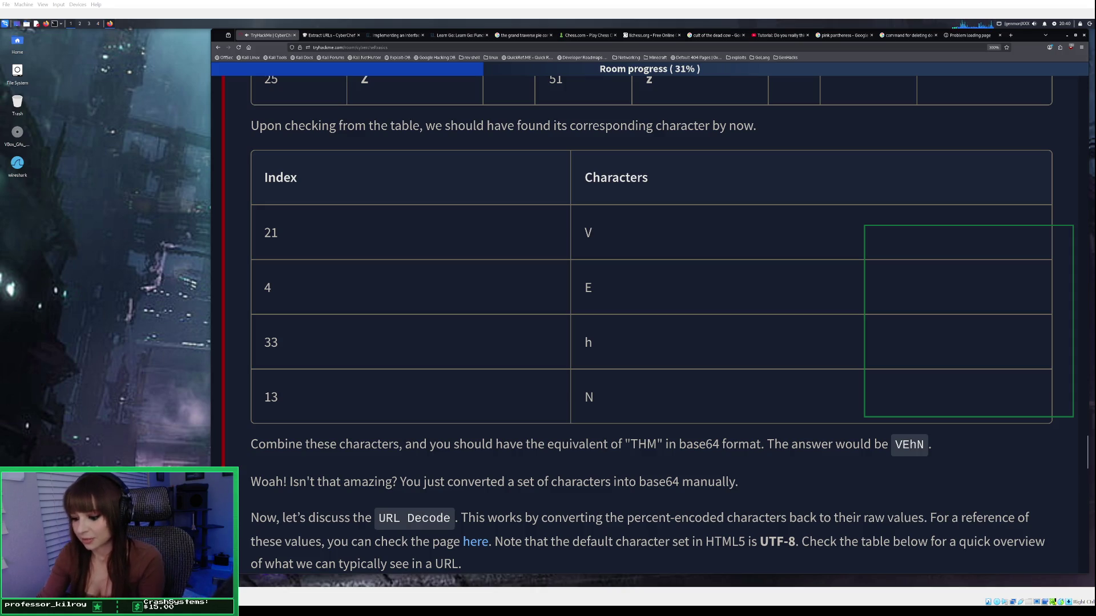
pyautogui.scroll(-3, 651, 325)
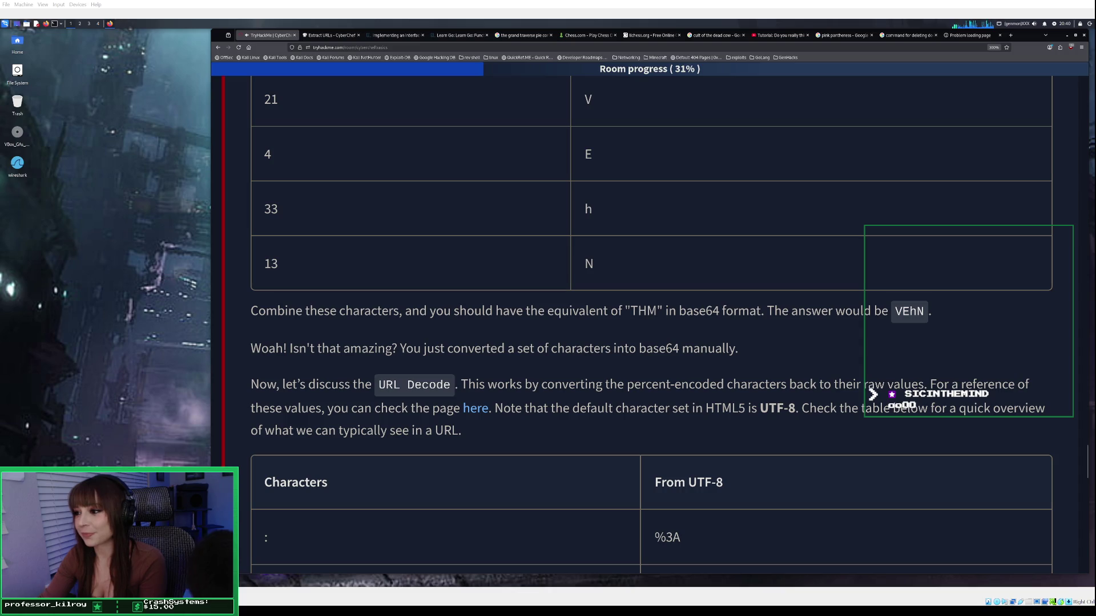
# Scroll through the Characters / From UTF-8 percent-encoding table down to the Practical Exercise instructions.
pyautogui.scroll(-2, 652, 324)
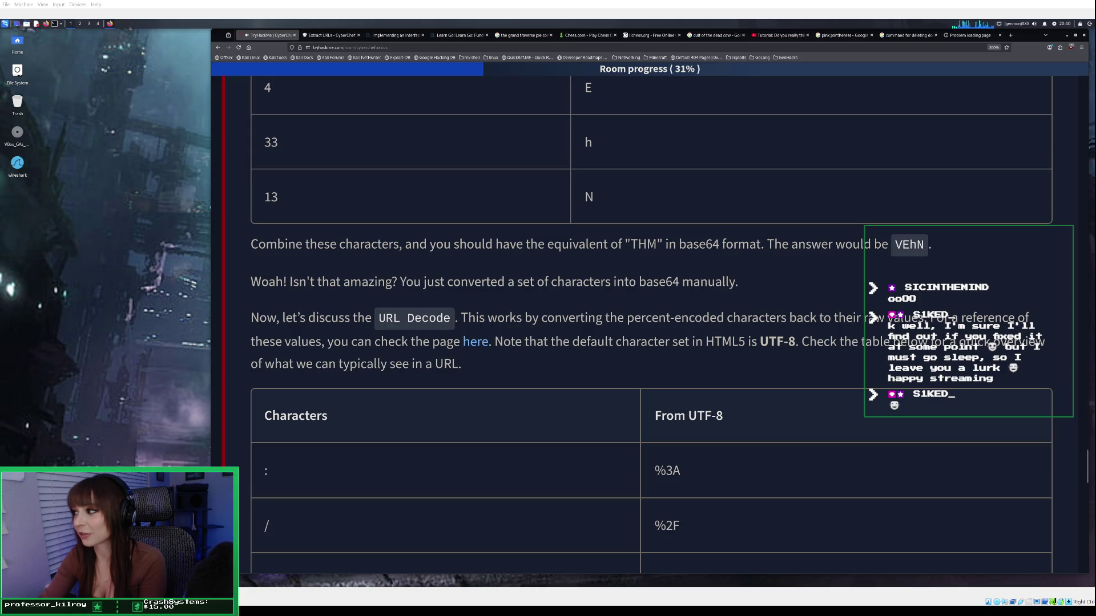
pyautogui.scroll(-2, 651, 324)
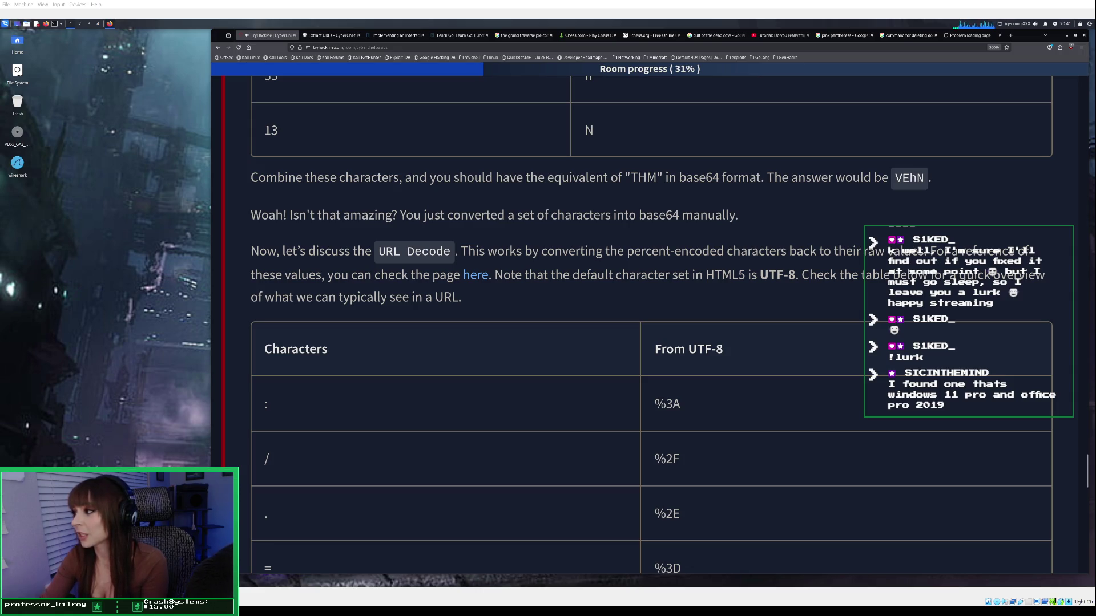
pyautogui.scroll(-2, 652, 330)
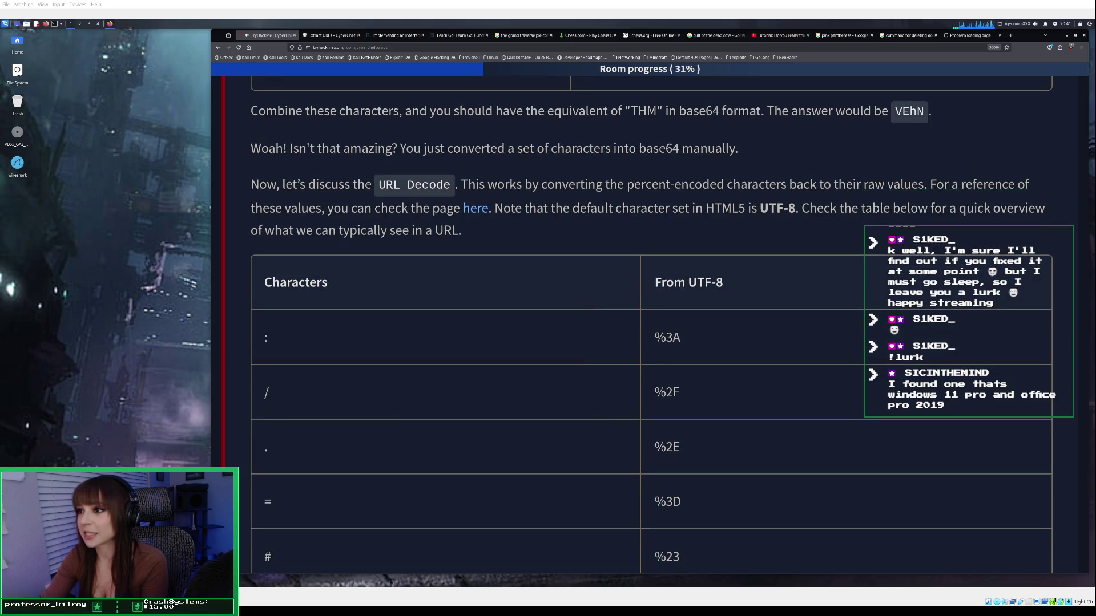
pyautogui.scroll(-2, 651, 330)
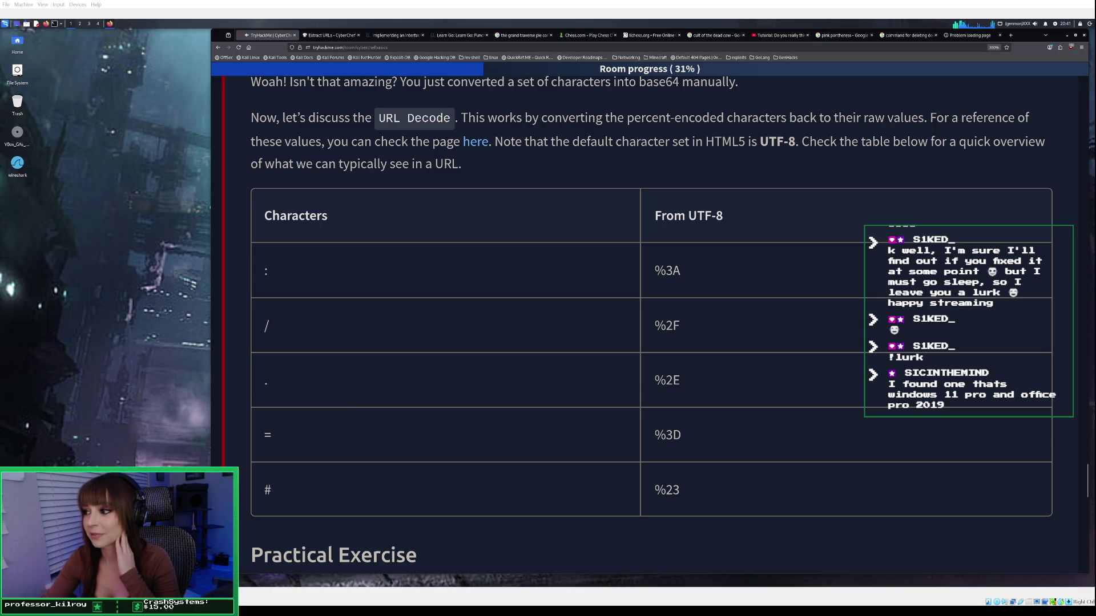
pyautogui.scroll(-2, 651, 320)
pyautogui.scroll(-4, 650, 319)
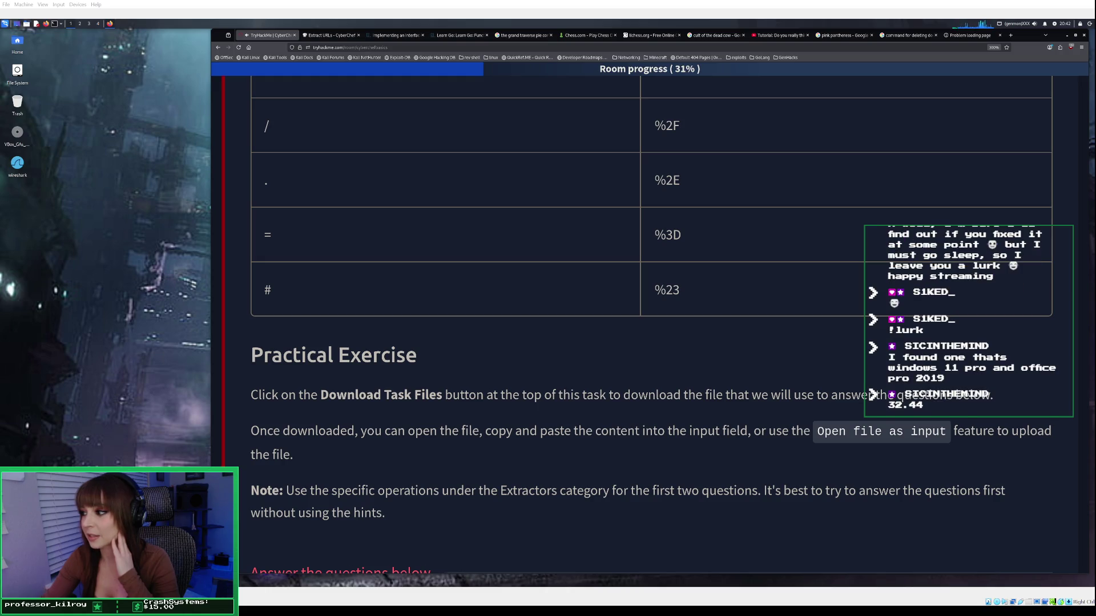
pyautogui.scroll(-2, 651, 319)
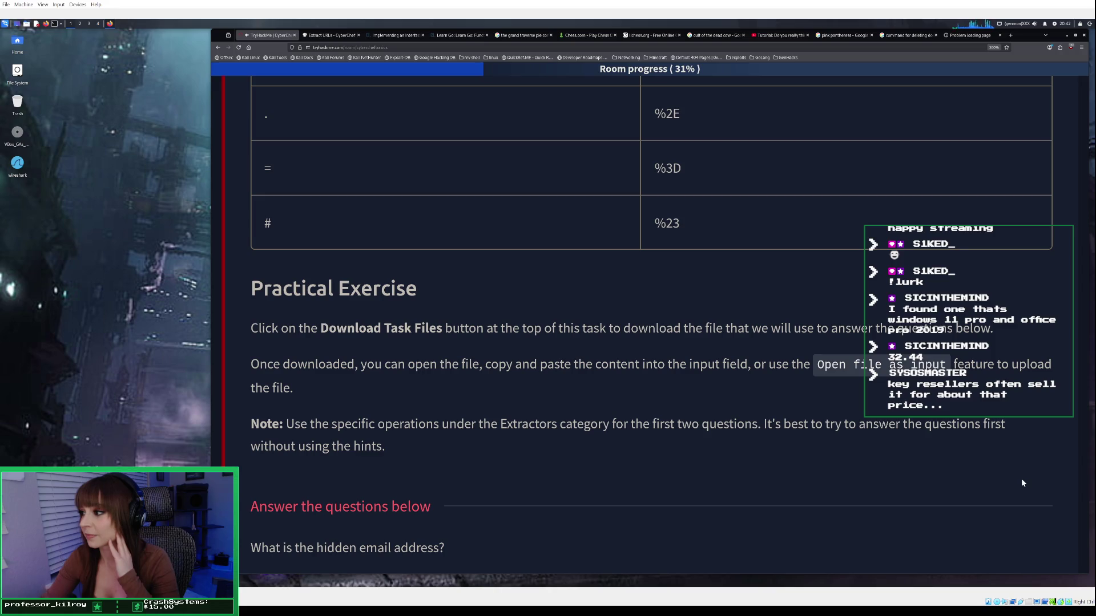
pyautogui.scroll(15, 1022, 483)
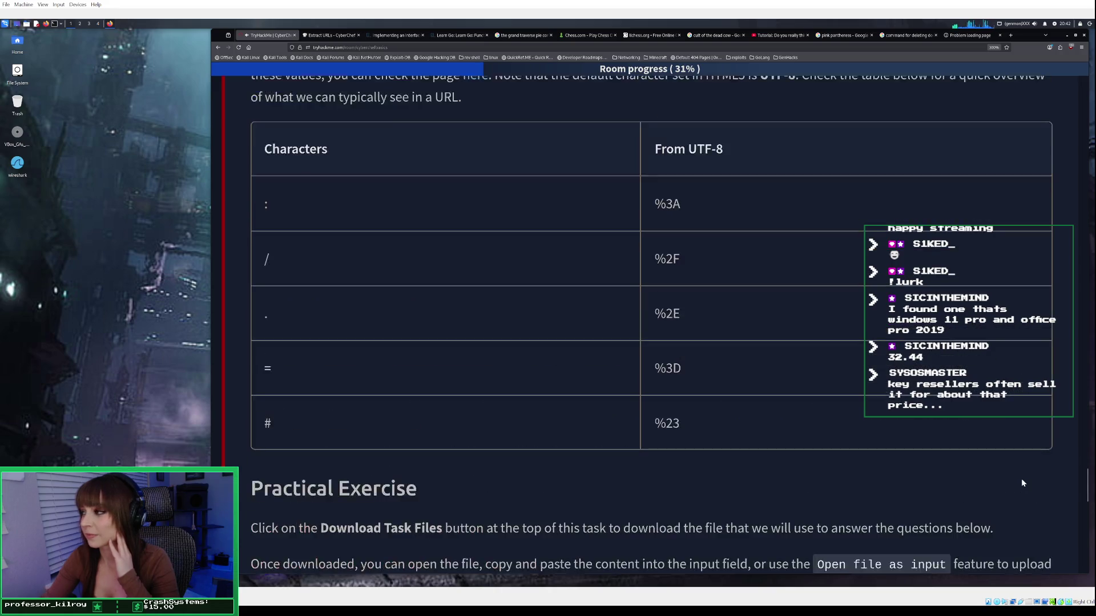
pyautogui.scroll(15, 1022, 478)
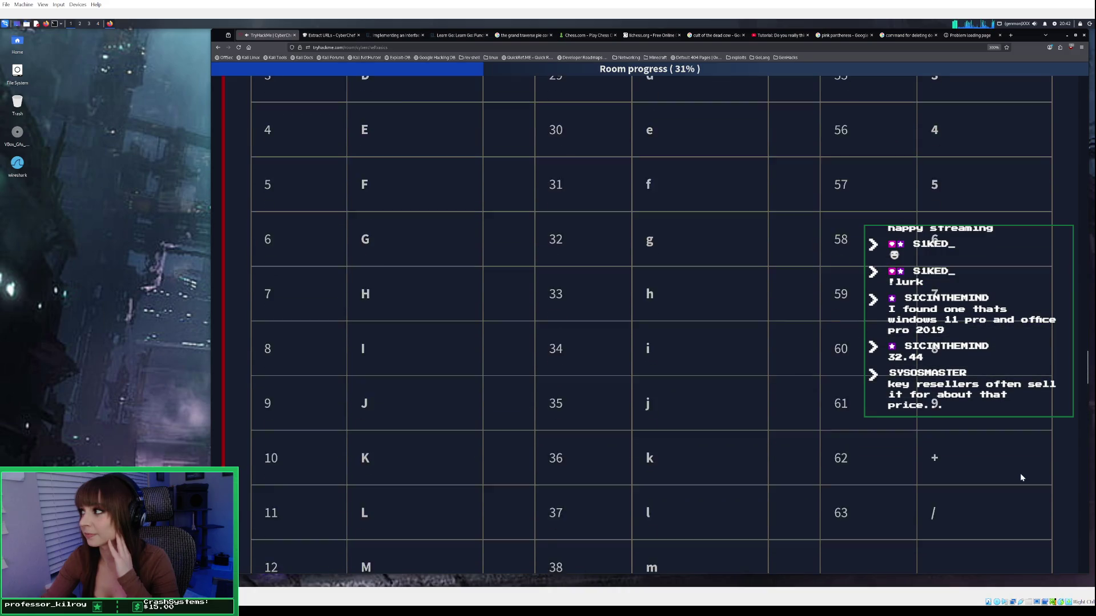
pyautogui.scroll(15, 1022, 477)
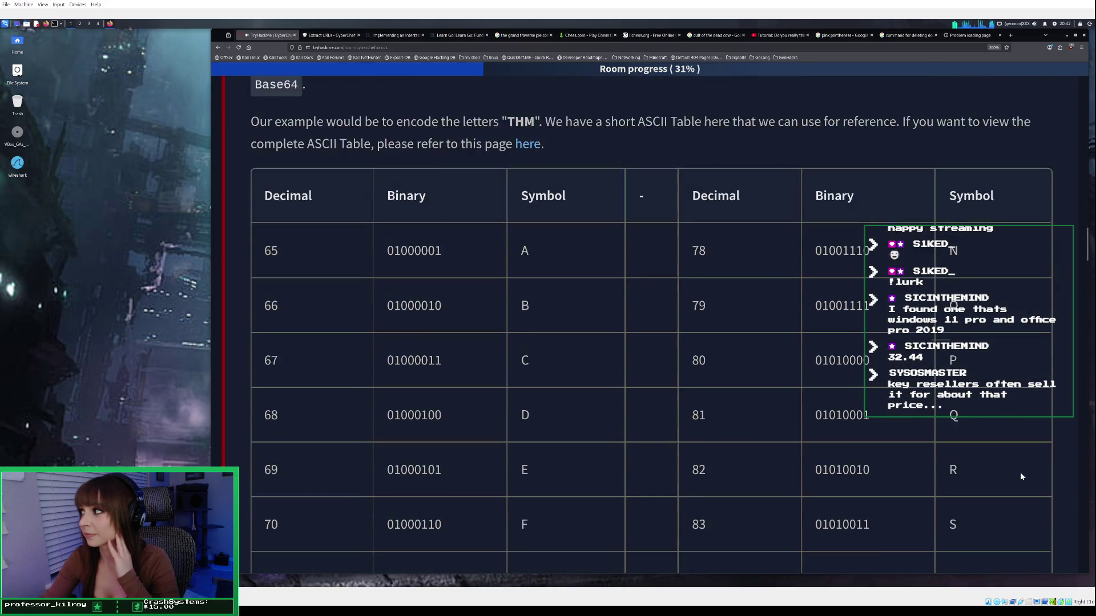
pyautogui.scroll(15, 1021, 474)
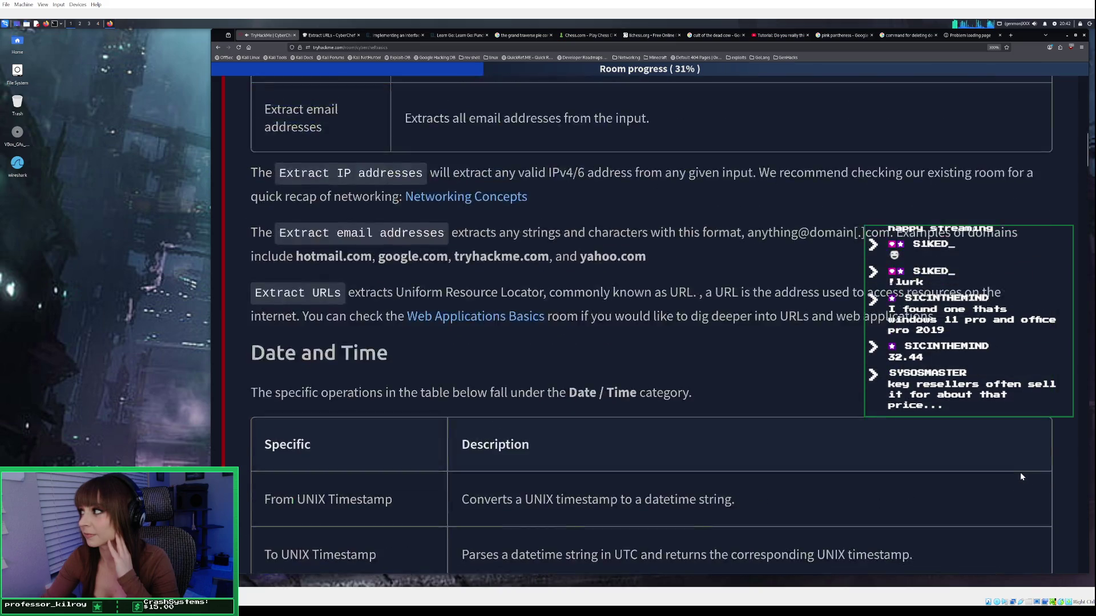
pyautogui.scroll(3, 1019, 471)
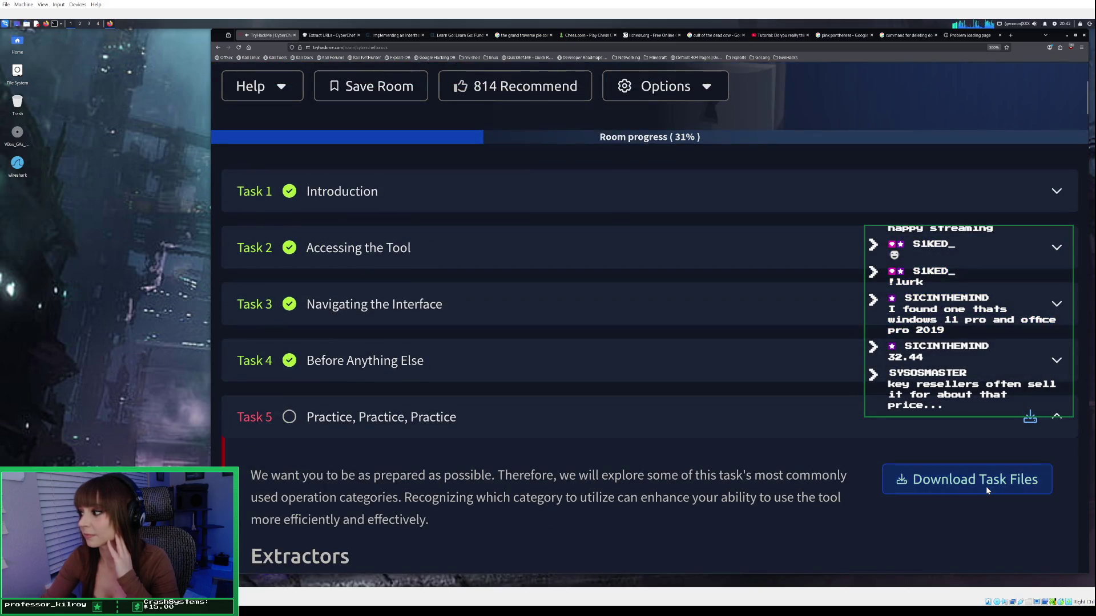
# Download the Task 5 practice file, skim the questions, and return to the CyberChef tab.
pyautogui.click(985, 485)
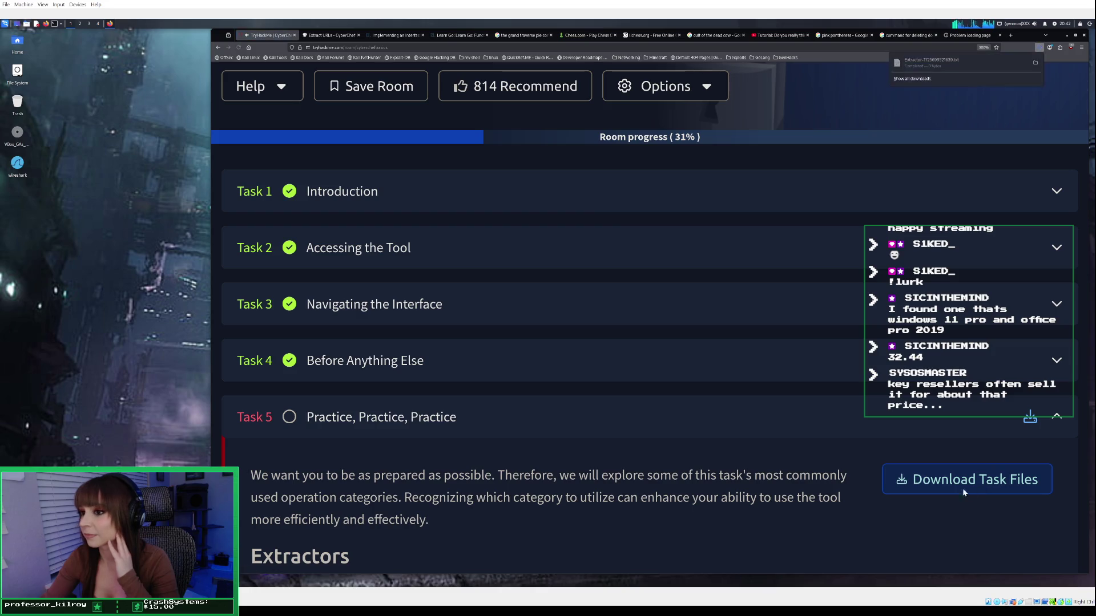
pyautogui.scroll(-10, 805, 381)
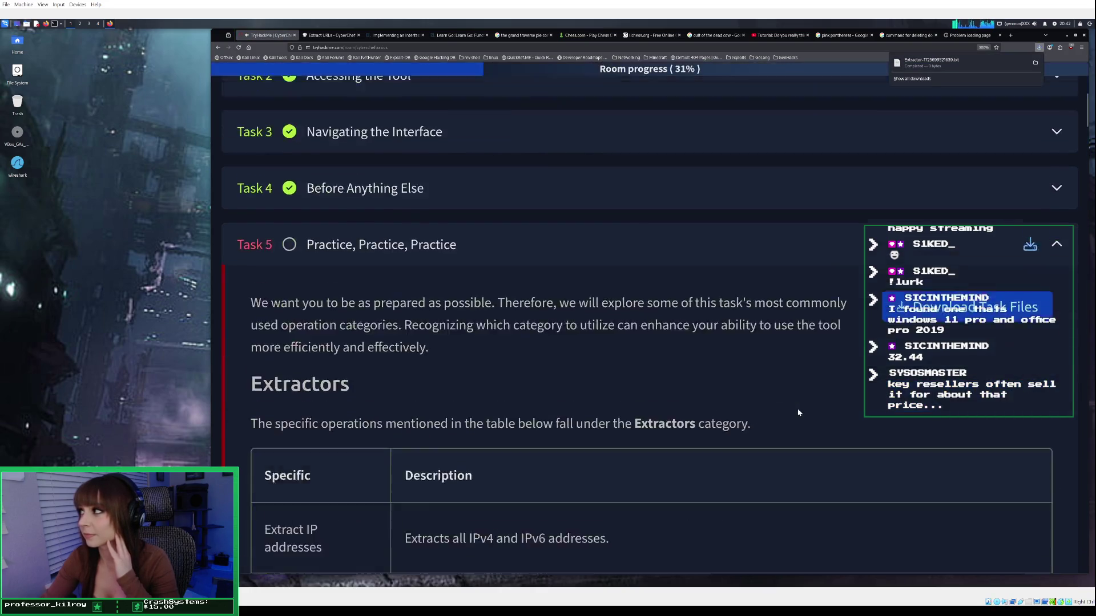
pyautogui.scroll(-15, 798, 412)
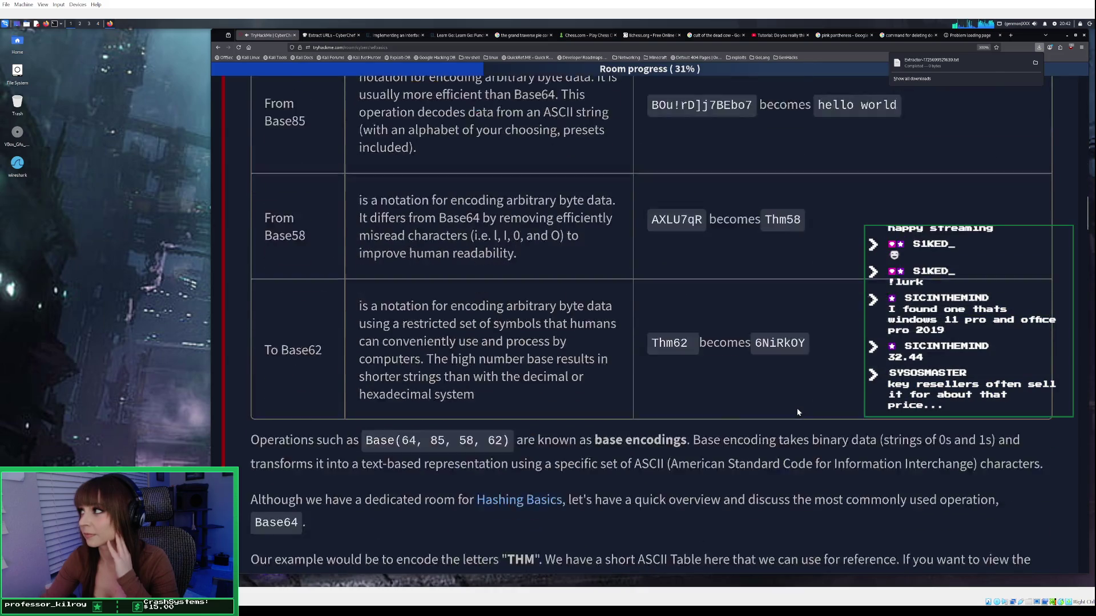
pyautogui.scroll(-15, 797, 412)
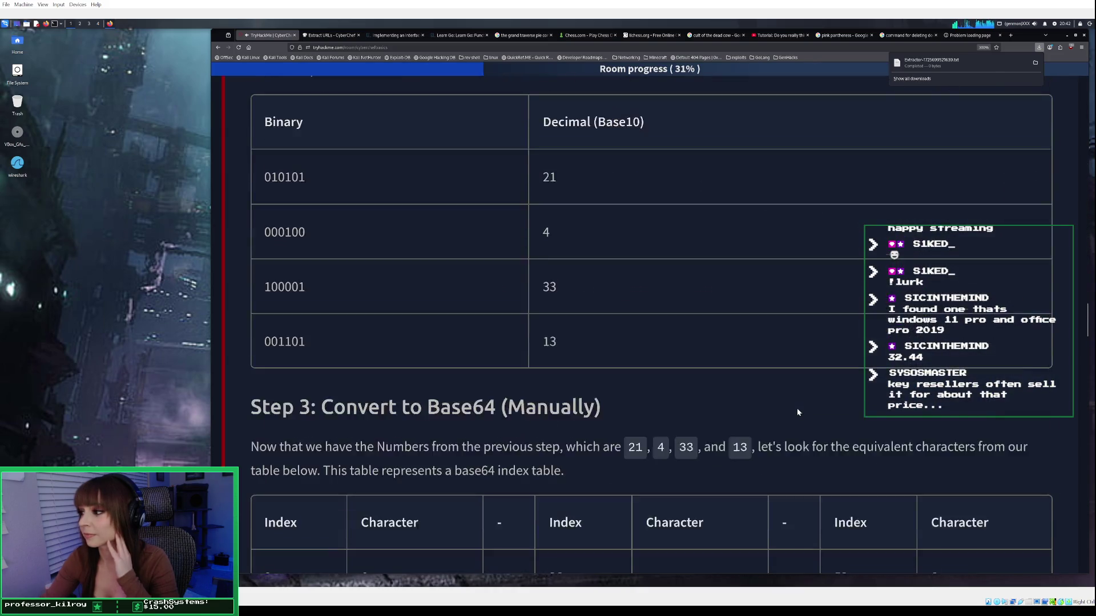
pyautogui.scroll(-15, 798, 412)
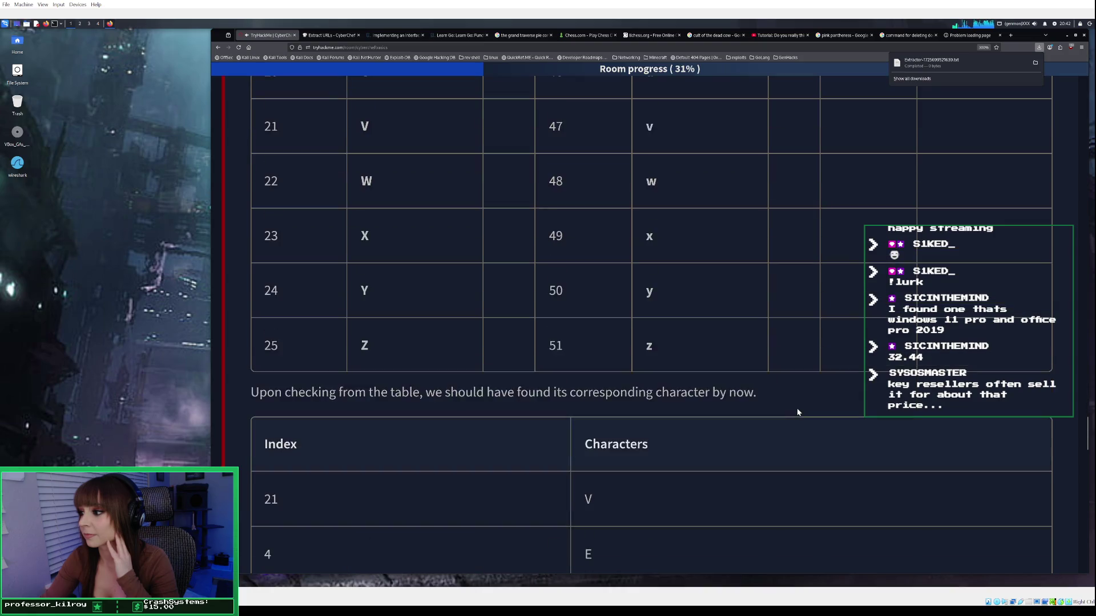
pyautogui.scroll(-10, 797, 409)
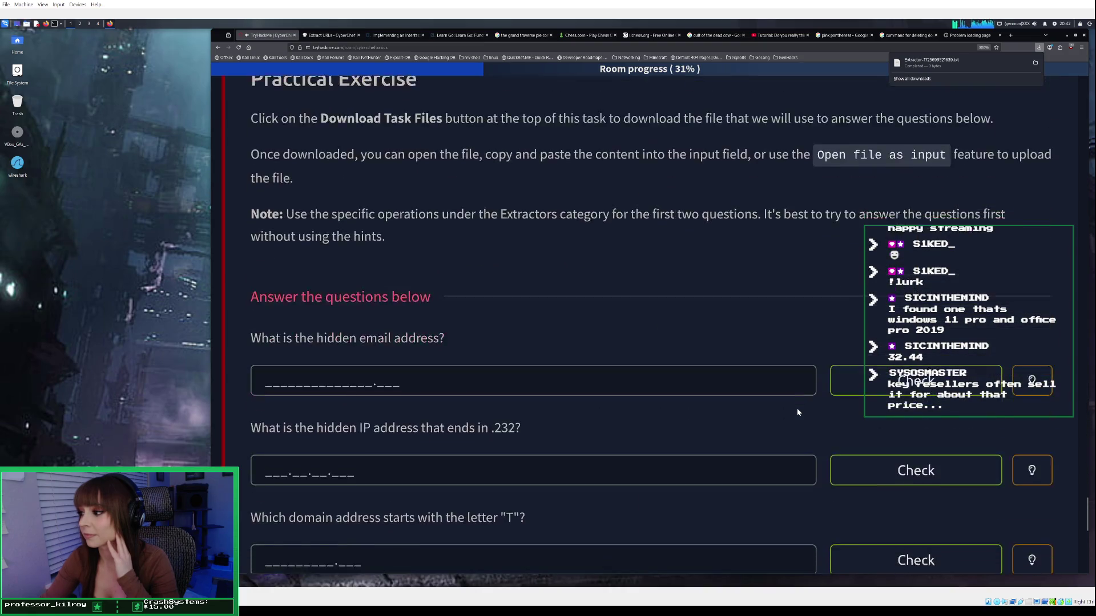
pyautogui.scroll(4, 797, 409)
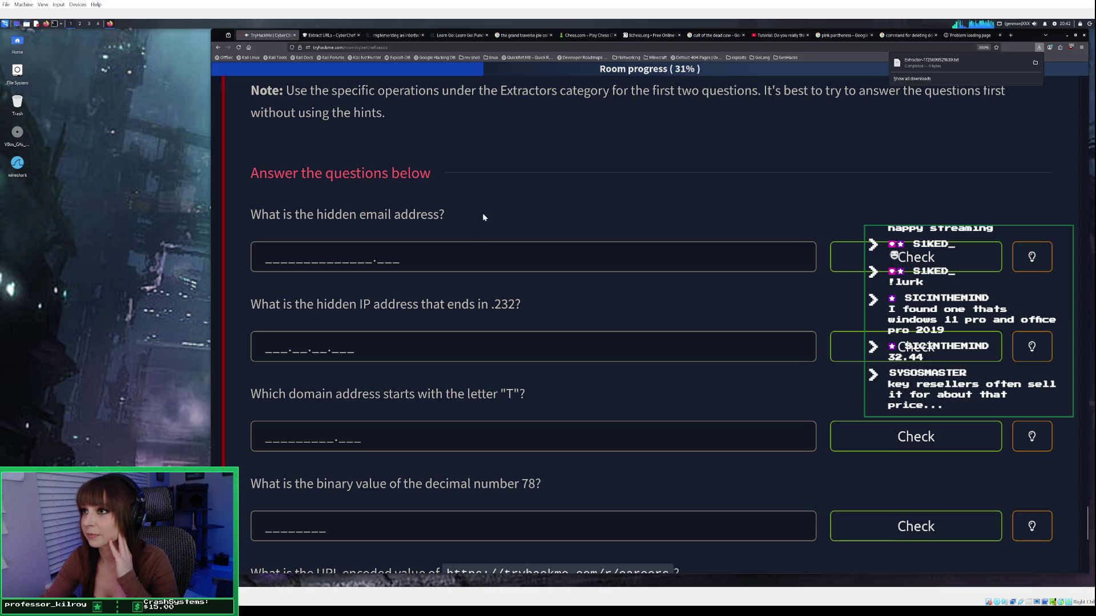
pyautogui.scroll(2, 482, 217)
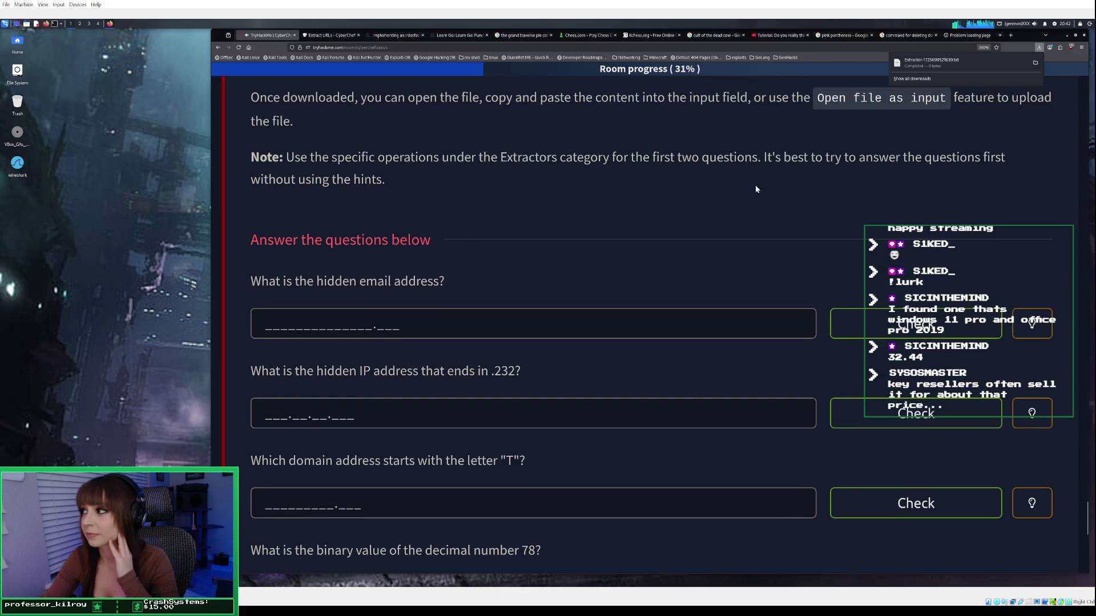
pyautogui.click(331, 35)
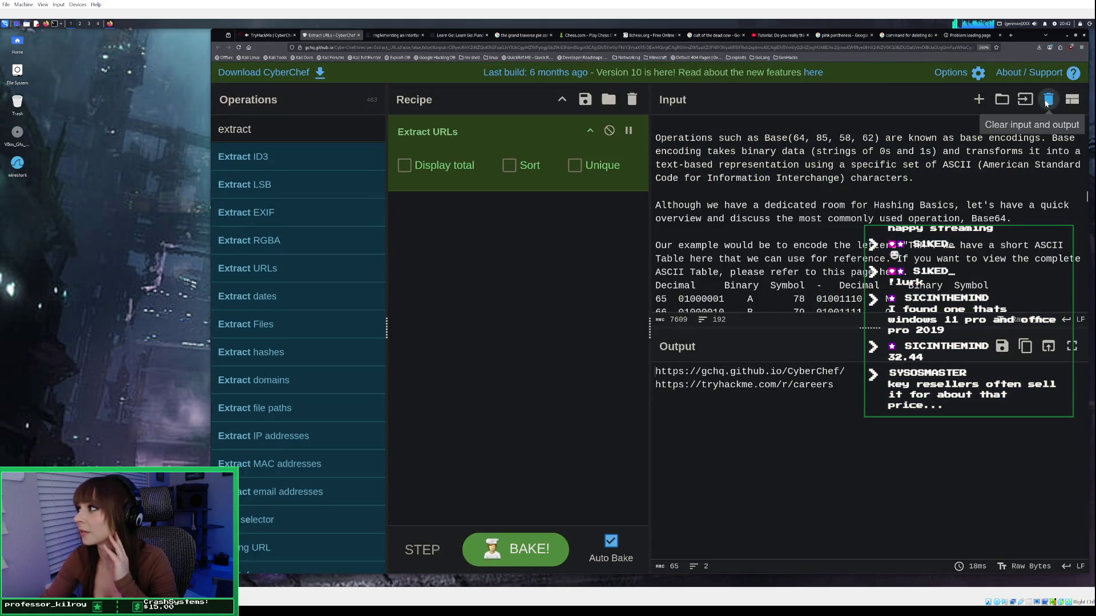
# Clear CyberChef's input and the Extract URLs recipe, then add Extract email addresses.
pyautogui.click(1049, 100)
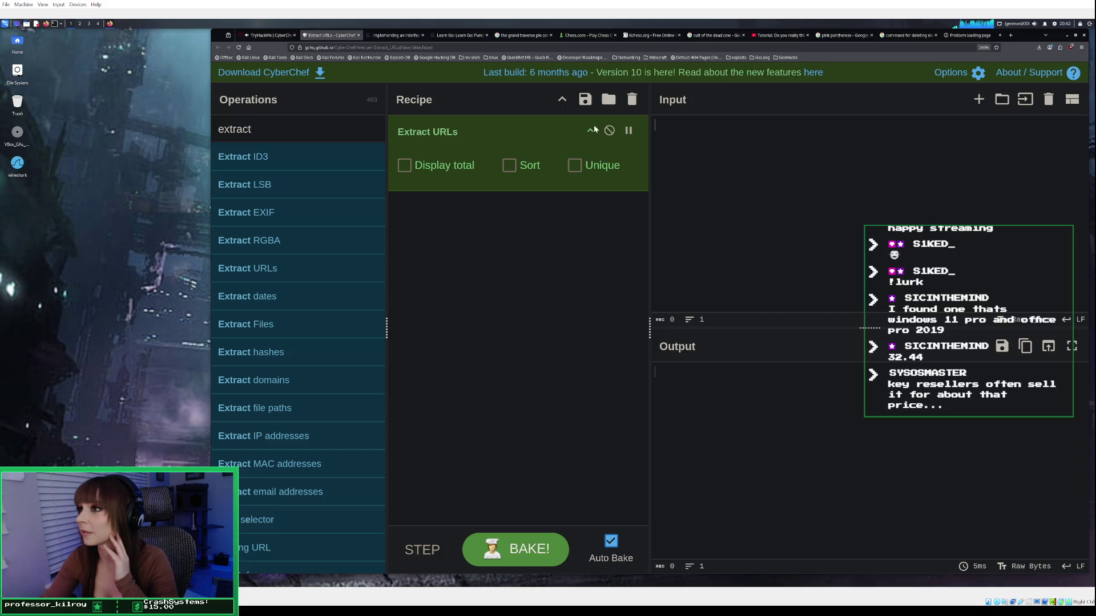
pyautogui.click(632, 100)
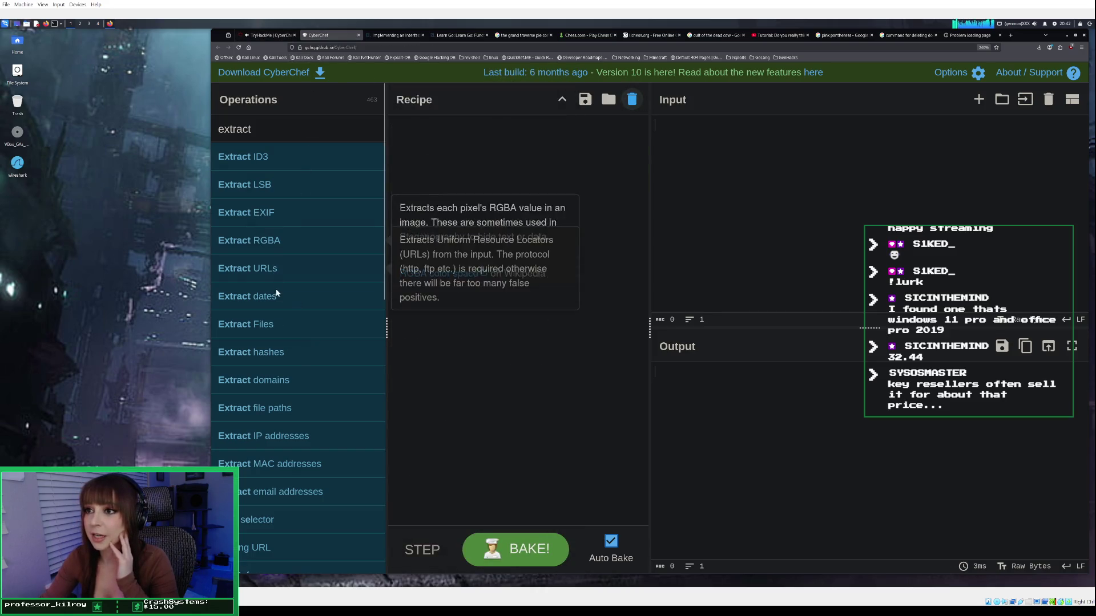
pyautogui.doubleClick(326, 493)
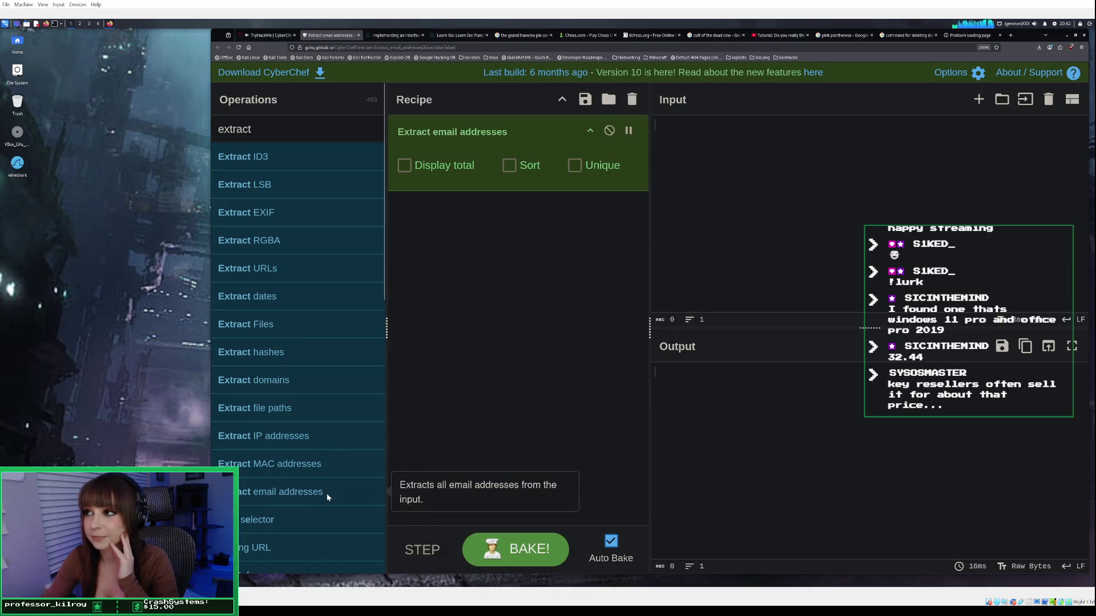
pyautogui.rightClick(736, 144)
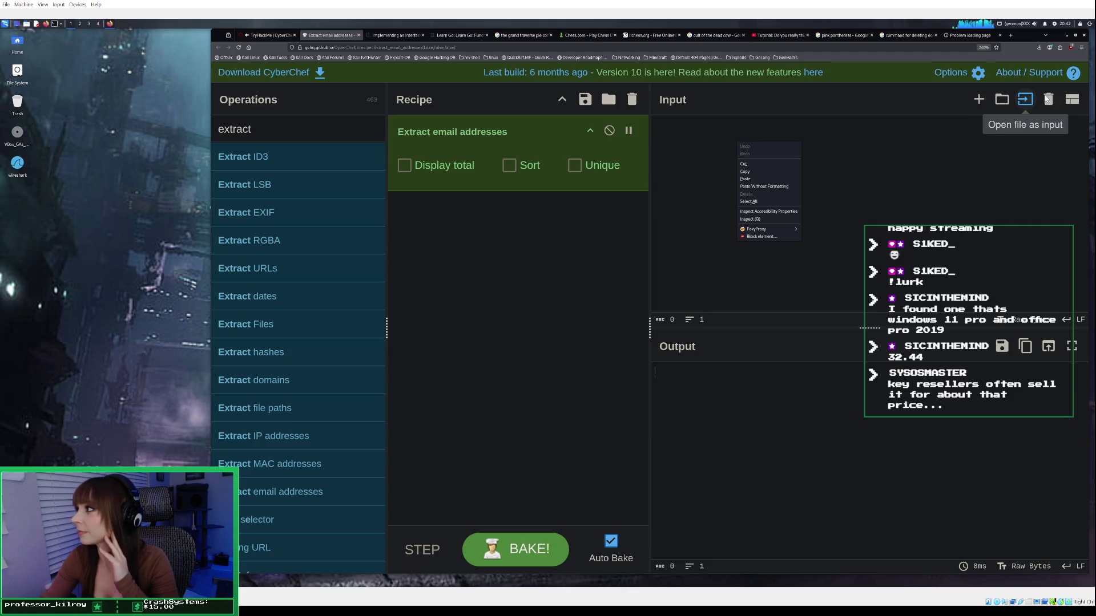
pyautogui.click(1031, 99)
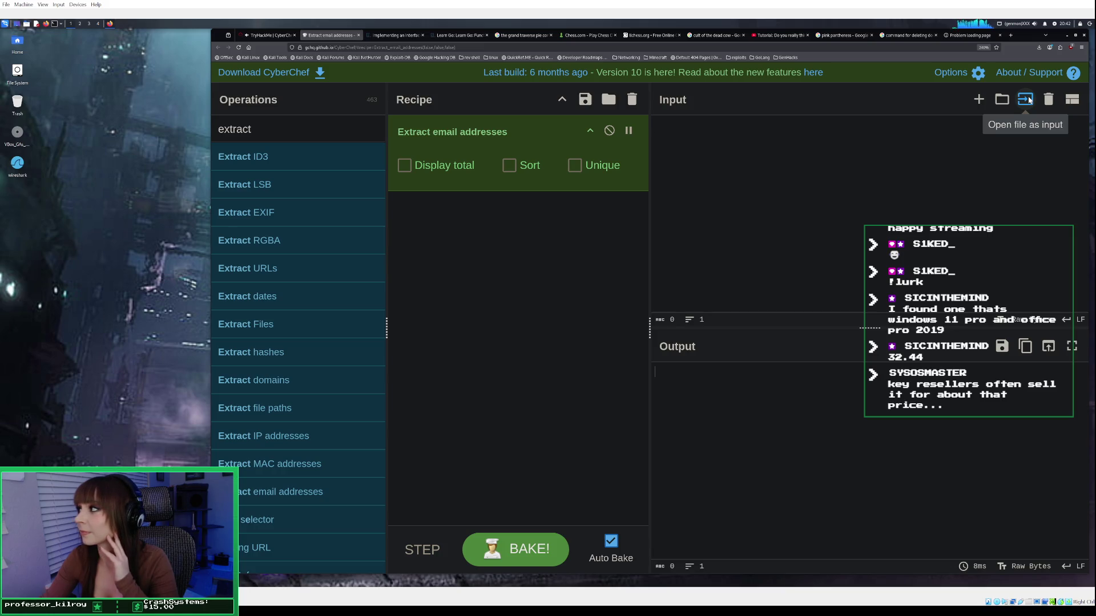
# Load the downloaded Extractor .txt file from Downloads as input and bake the email-extraction recipe.
pyautogui.click(1026, 102)
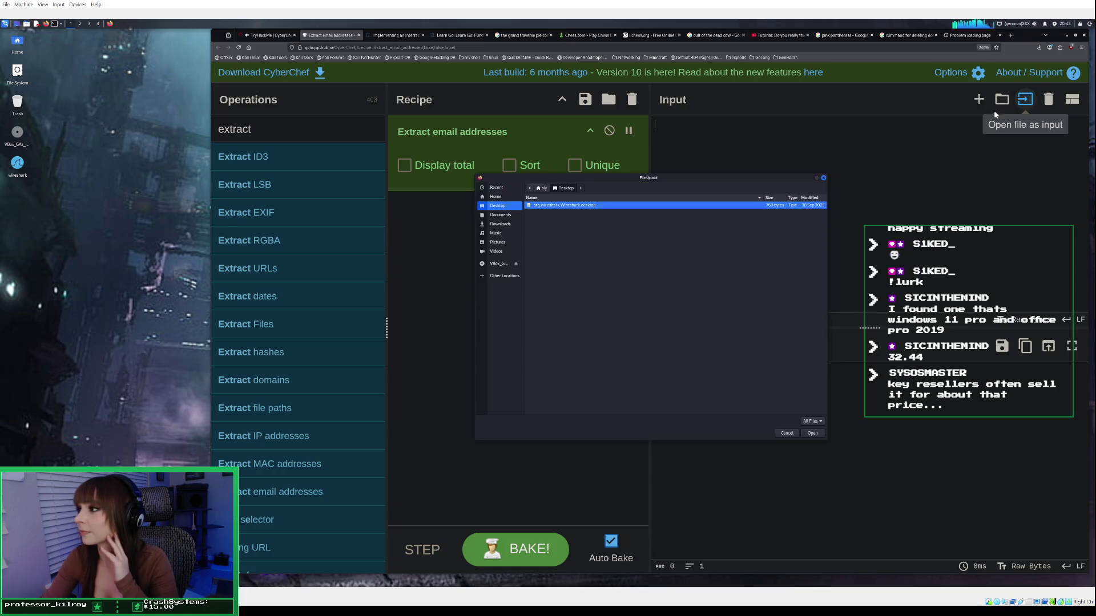
pyautogui.click(521, 224)
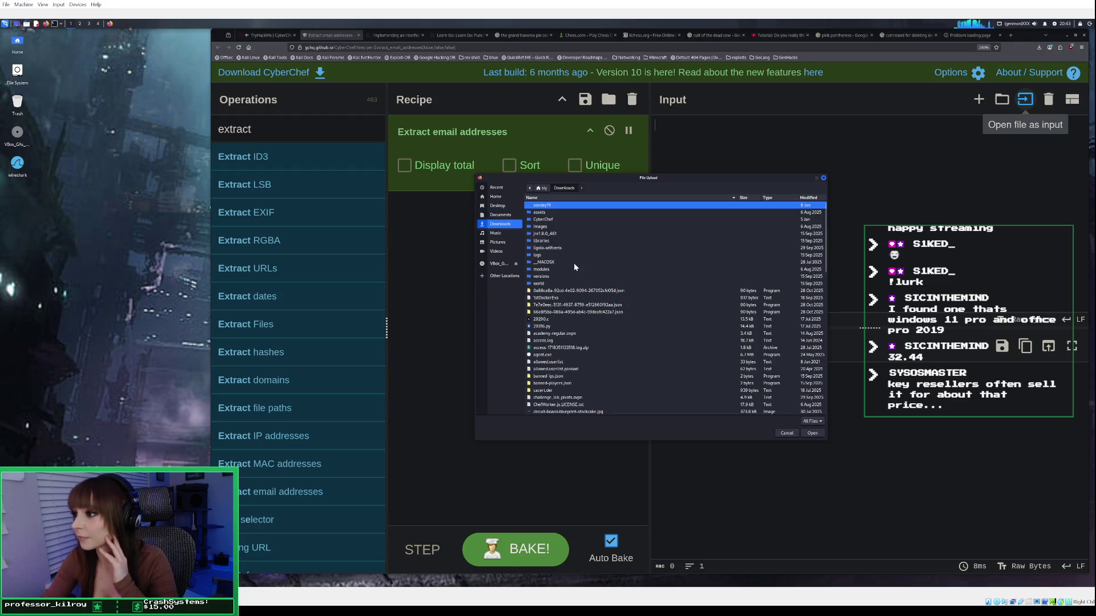
pyautogui.scroll(-5, 577, 270)
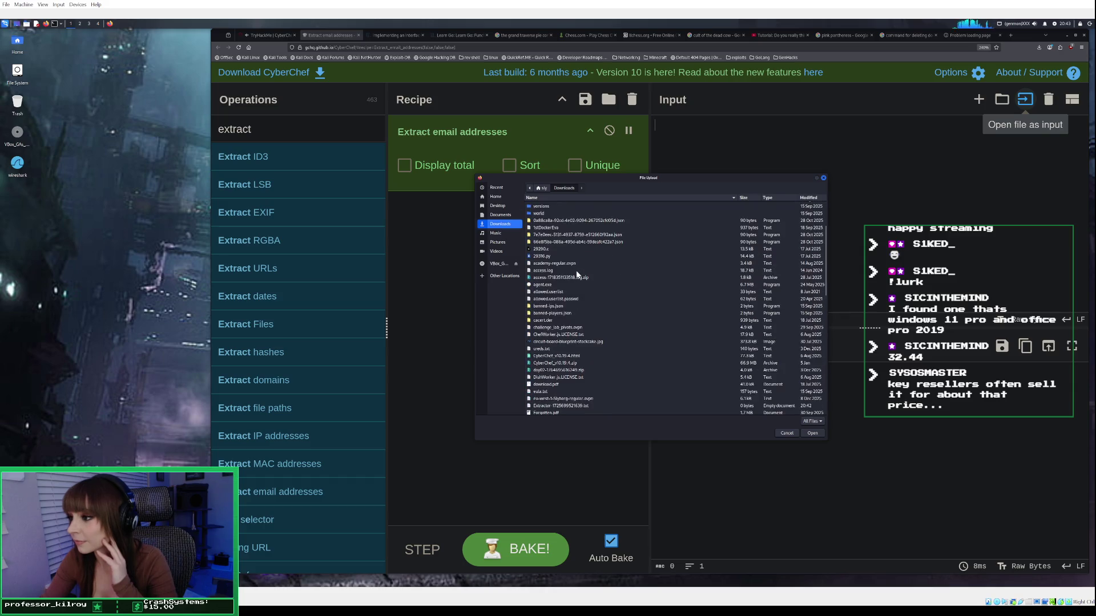
pyautogui.click(580, 383)
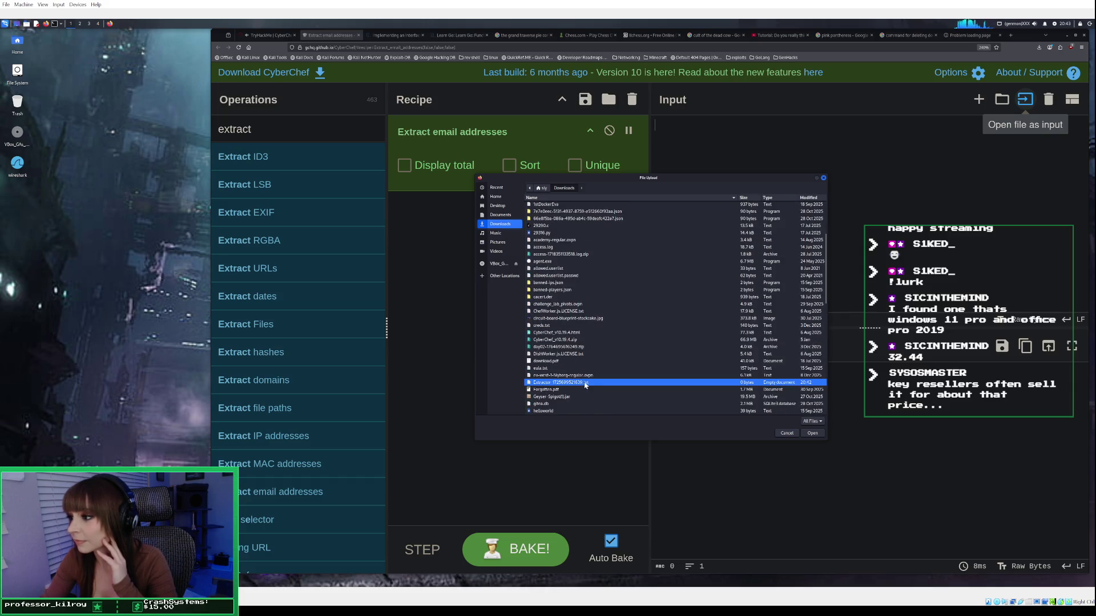
pyautogui.click(814, 433)
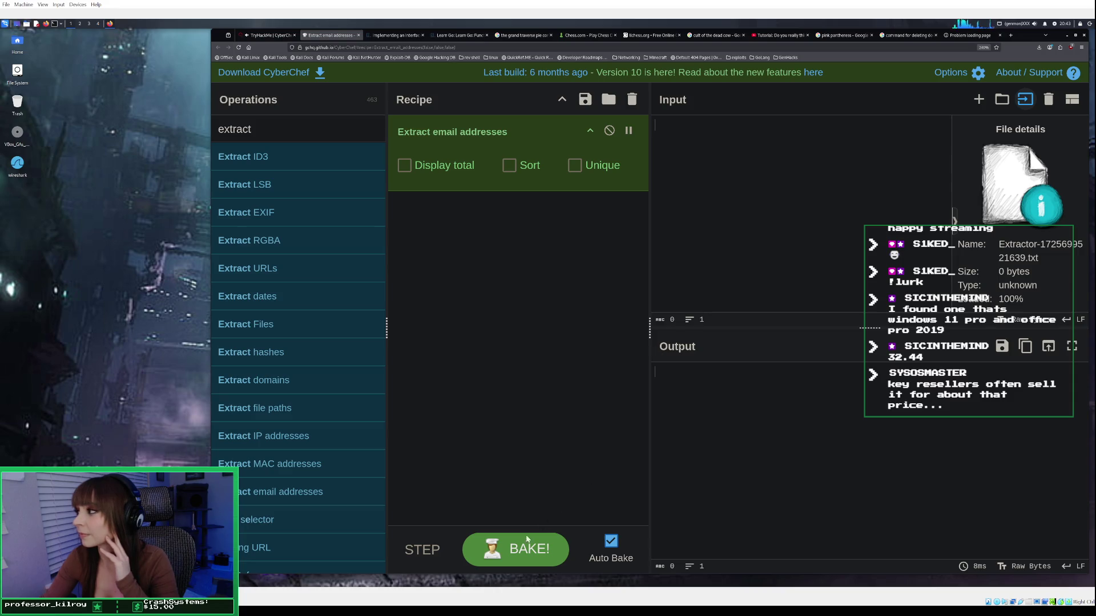
pyautogui.click(516, 546)
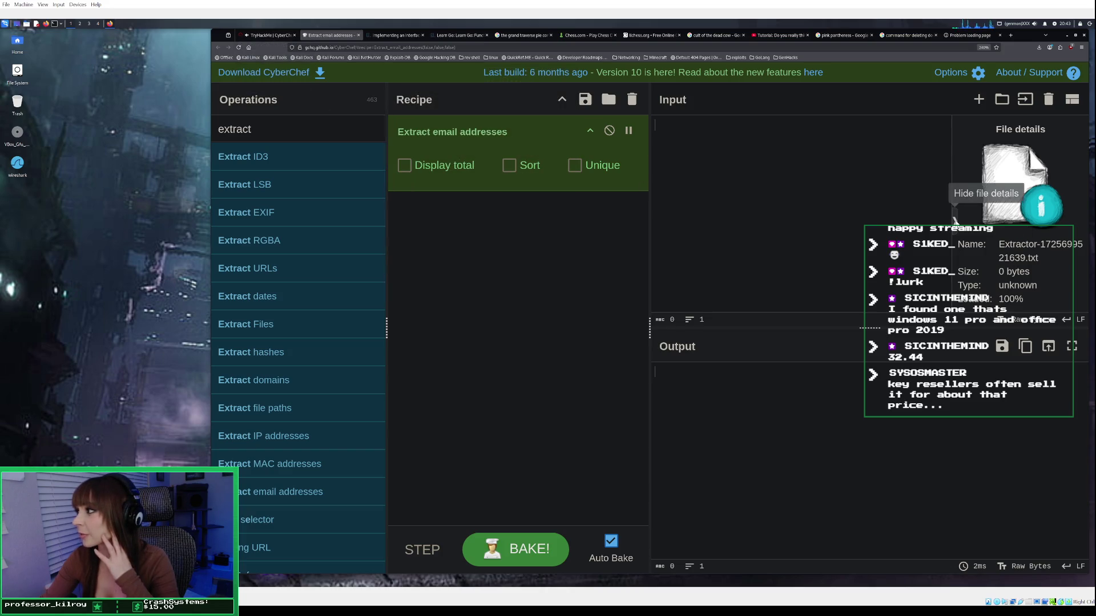
pyautogui.click(955, 221)
# Re-bake the recipe, then clear the 0-byte Extractor file from input and output.
pyautogui.click(1085, 222)
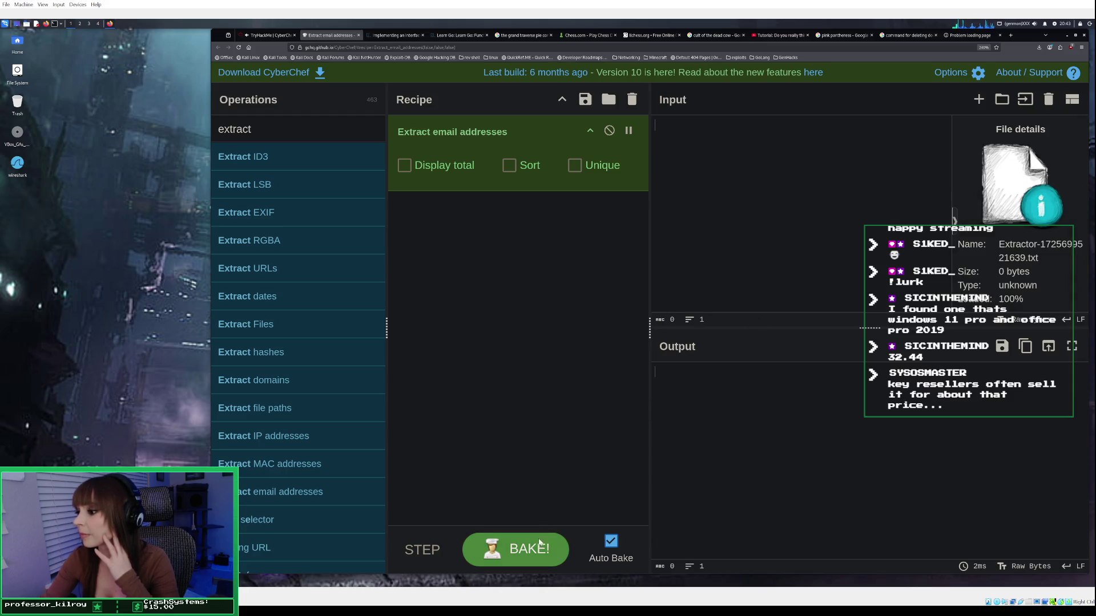
pyautogui.click(539, 547)
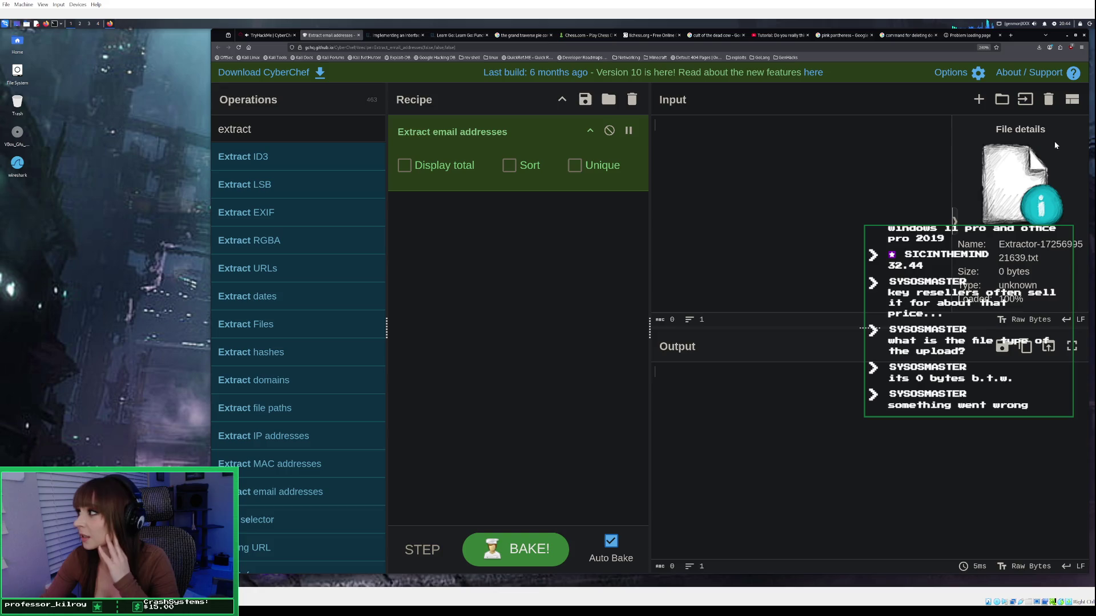
pyautogui.click(1049, 106)
pyautogui.click(1050, 107)
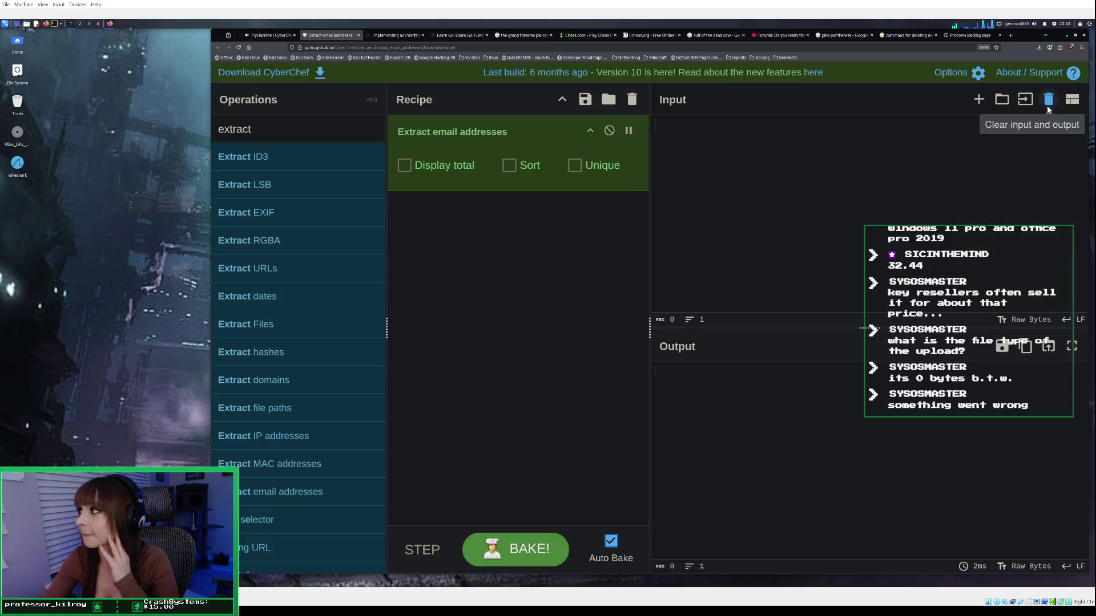
# Load Extractor-1725699521639.txt from Downloads as input, clear it again, and go back to TryHackMe.
pyautogui.click(1027, 101)
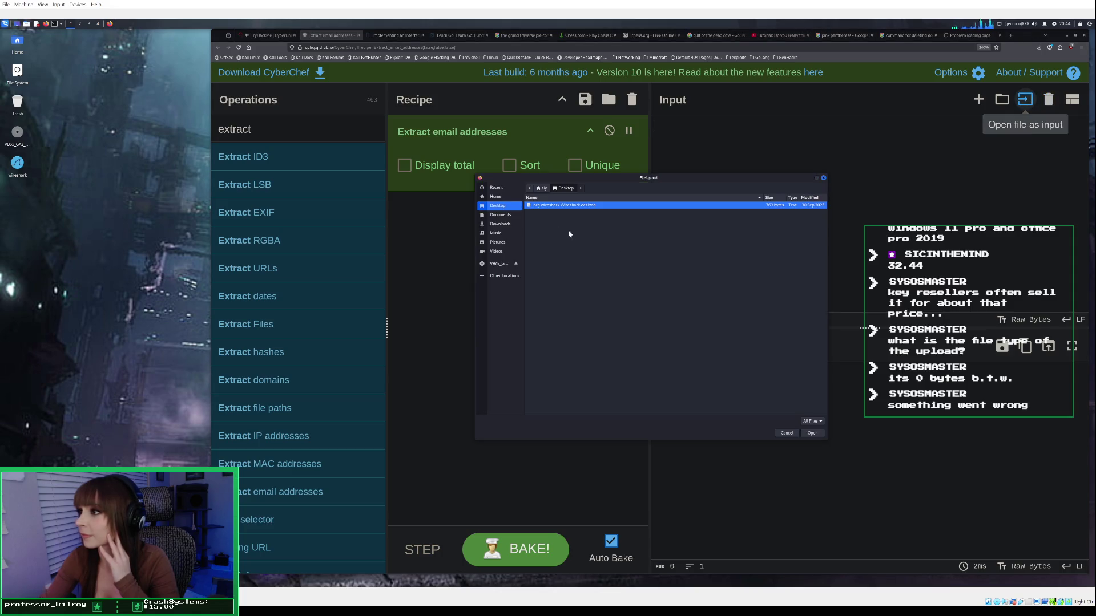
pyautogui.click(501, 224)
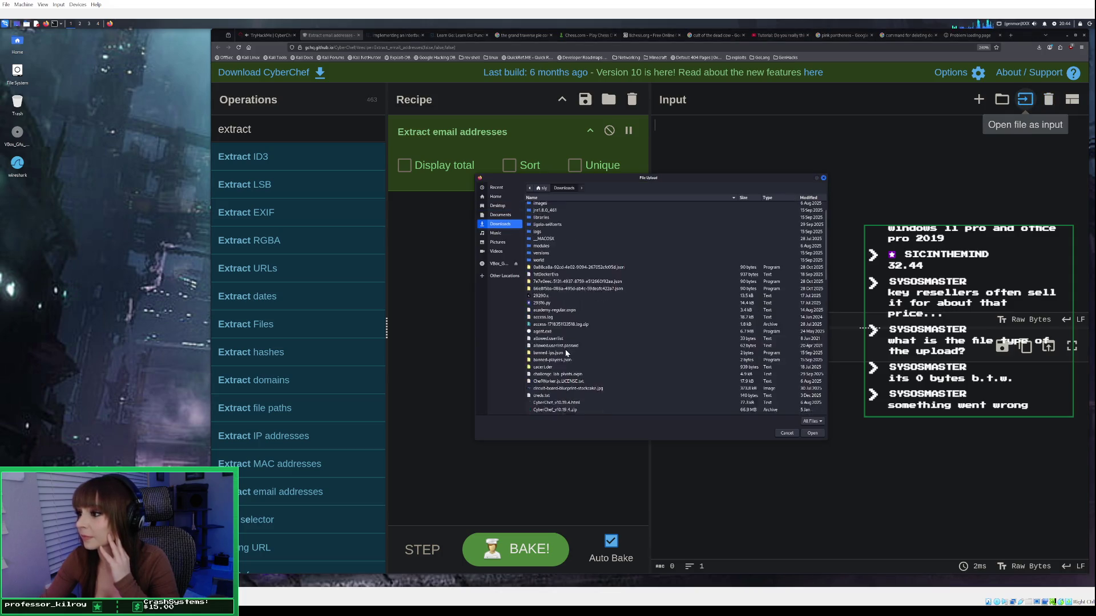
pyautogui.scroll(-3, 567, 353)
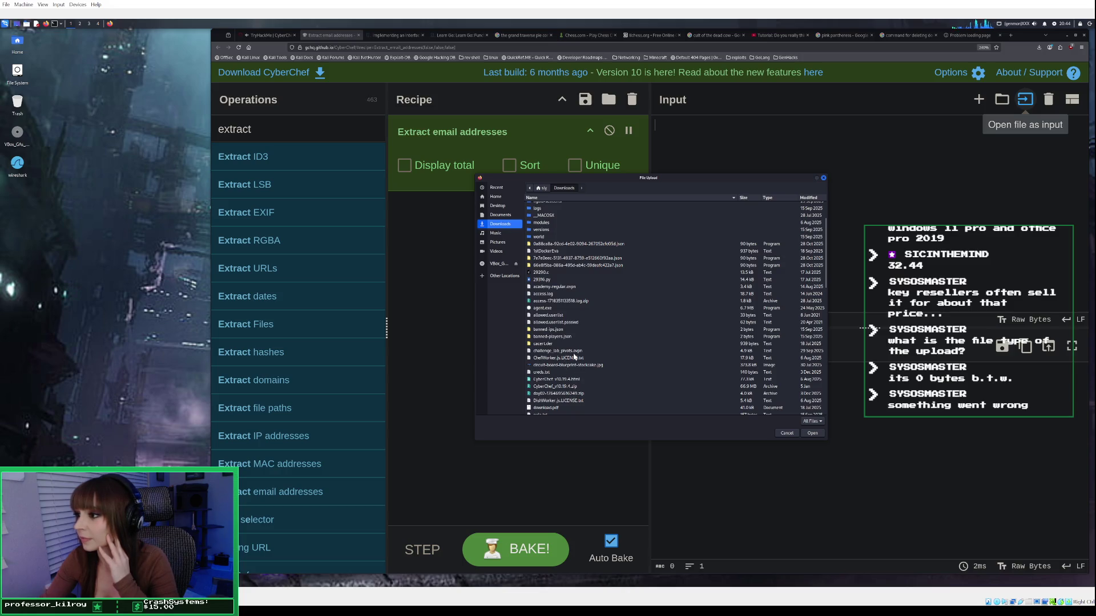
pyautogui.scroll(-1, 558, 354)
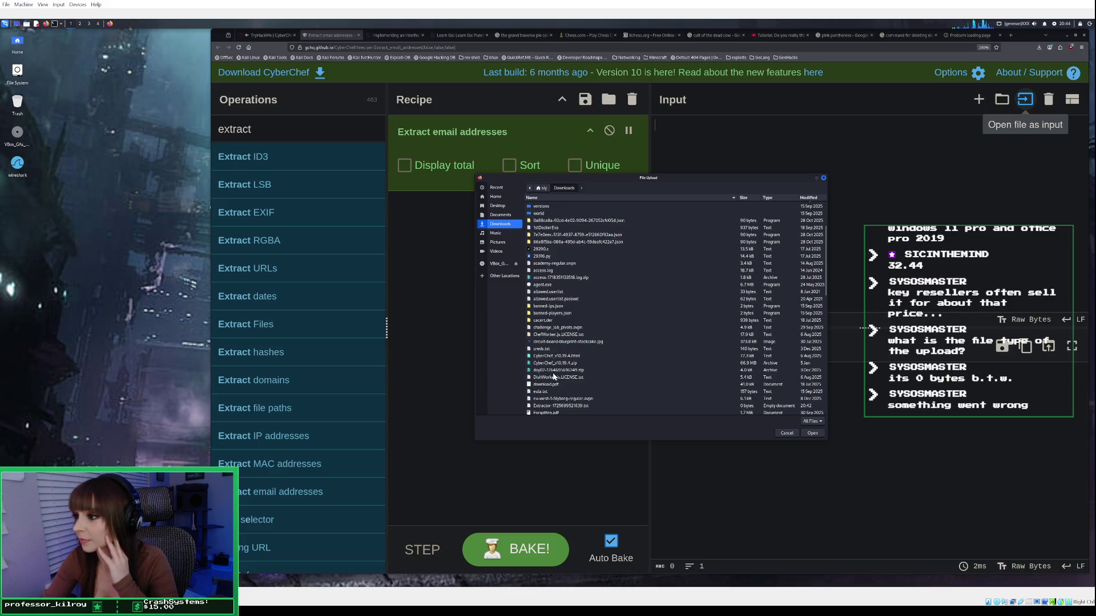
pyautogui.scroll(-2, 554, 376)
pyautogui.click(560, 359)
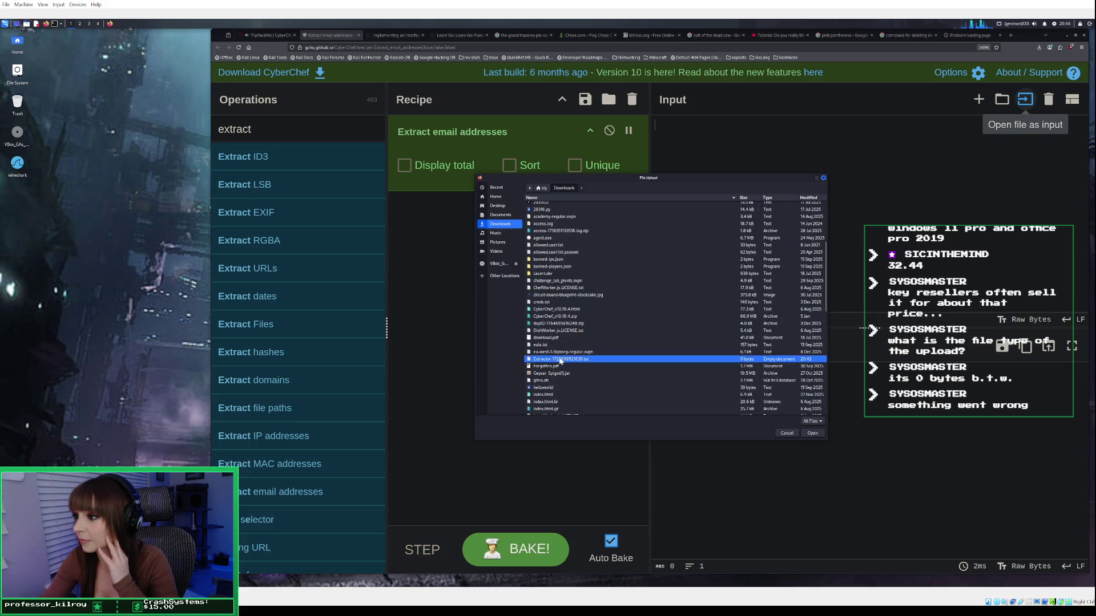
pyautogui.click(811, 433)
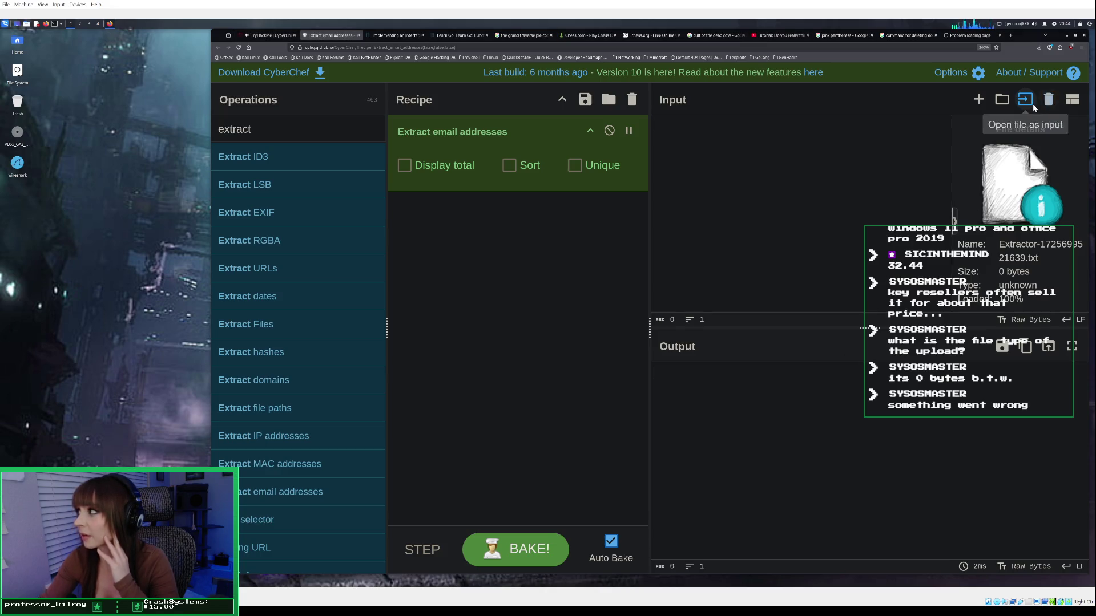
pyautogui.click(1049, 99)
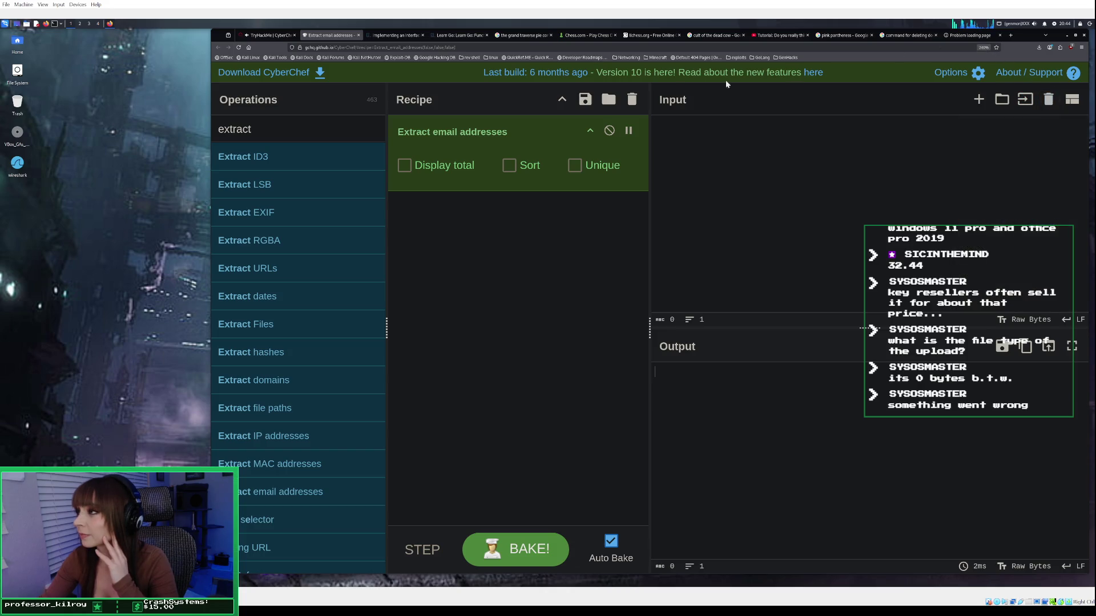
pyautogui.click(257, 35)
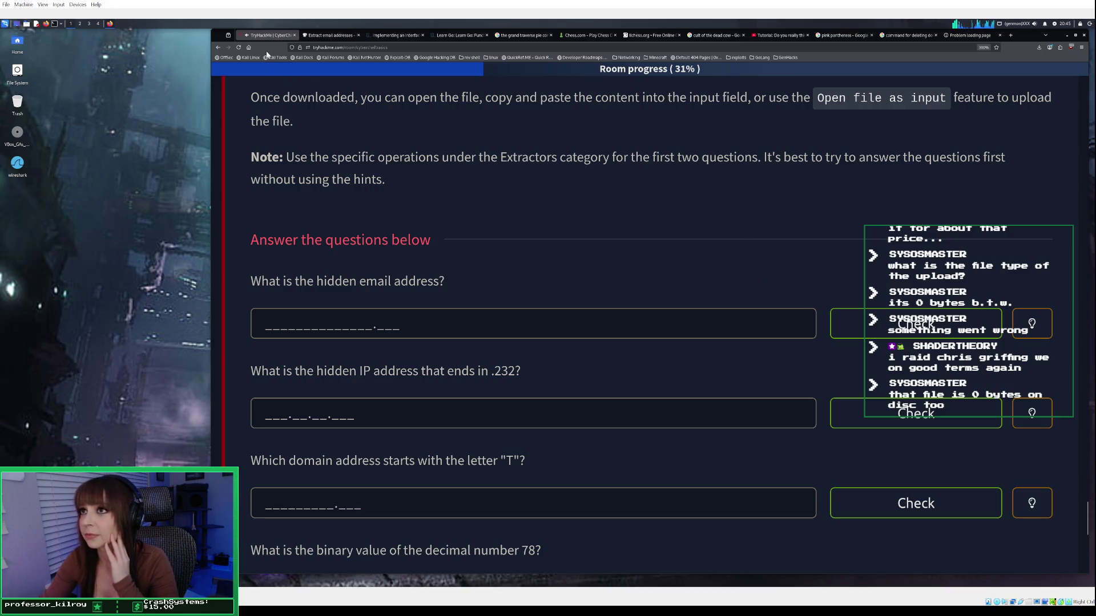
# Re-download the Task 5 files and open the downloaded file's folder.
pyautogui.scroll(5, 999, 194)
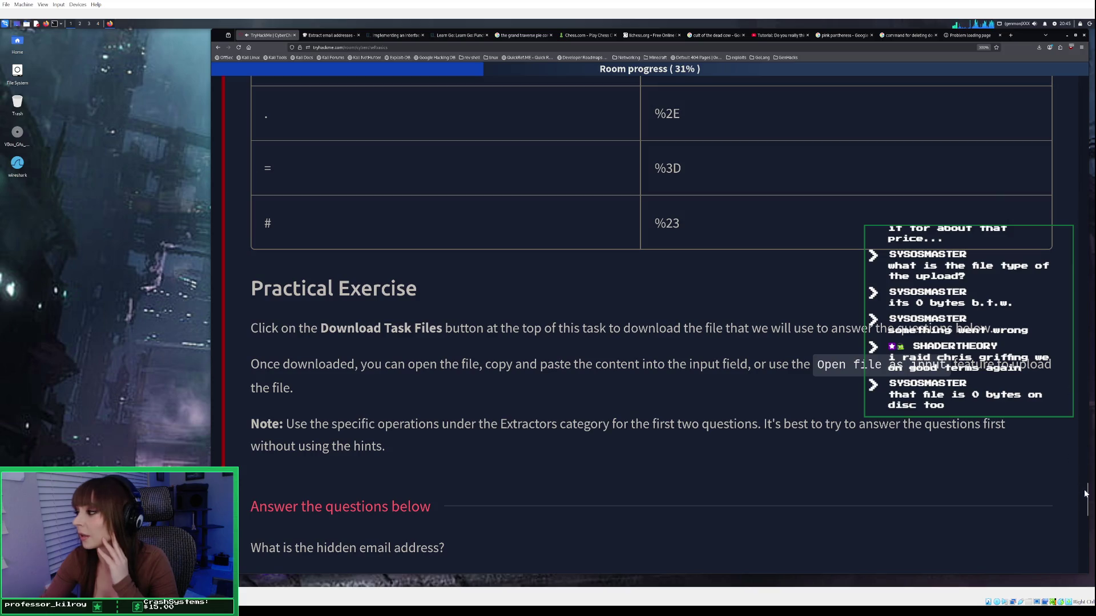
pyautogui.moveTo(1093, 491)
pyautogui.mouseDown()
pyautogui.moveTo(1071, 91)
pyautogui.moveTo(1071, 125)
pyautogui.mouseUp()
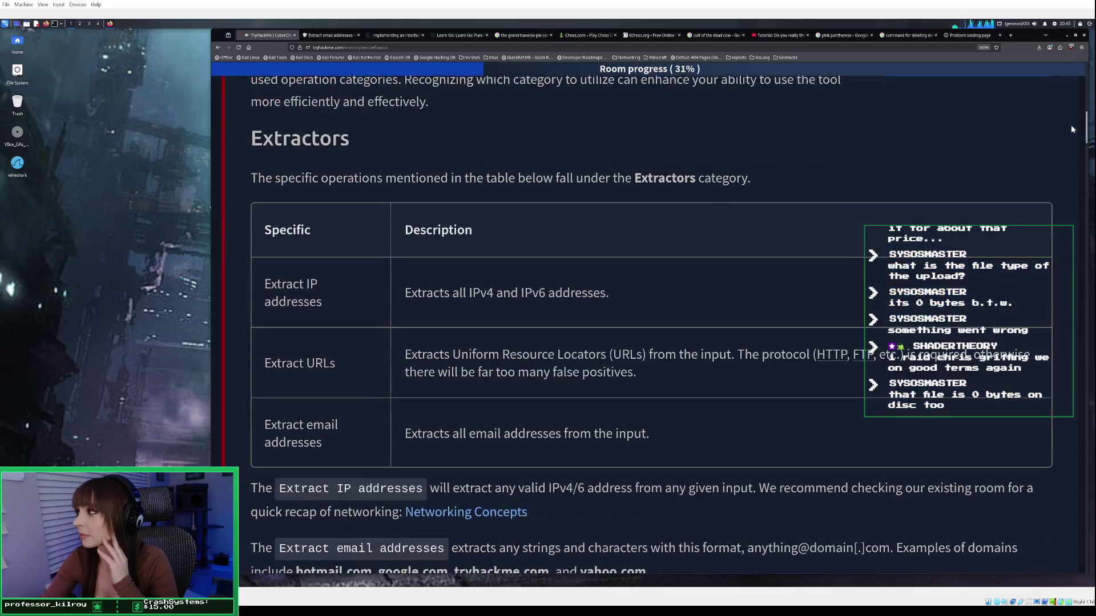
pyautogui.scroll(2, 1070, 128)
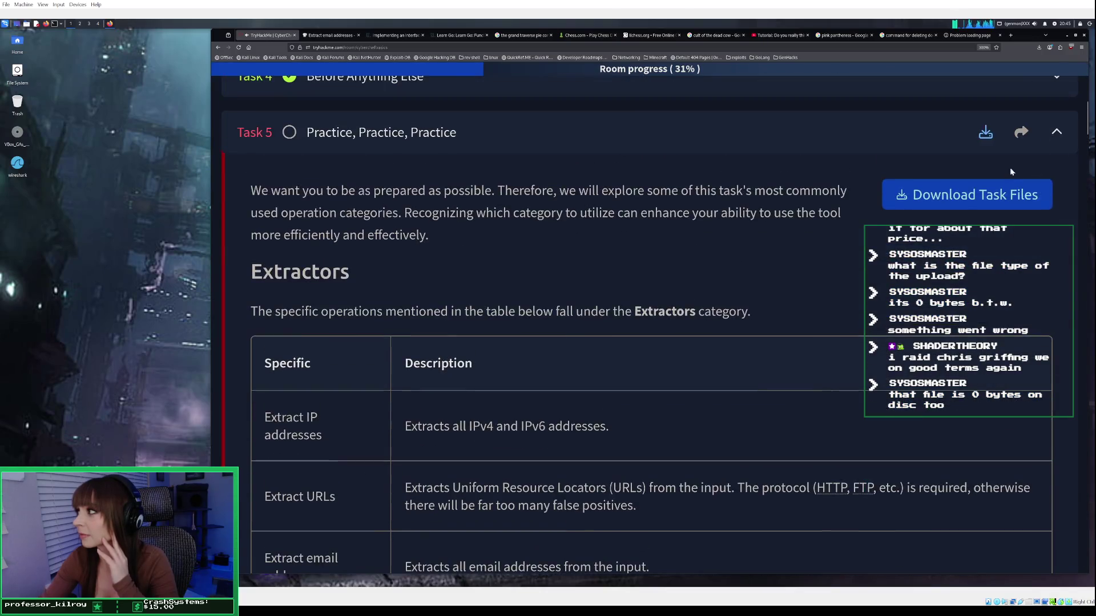
pyautogui.click(980, 198)
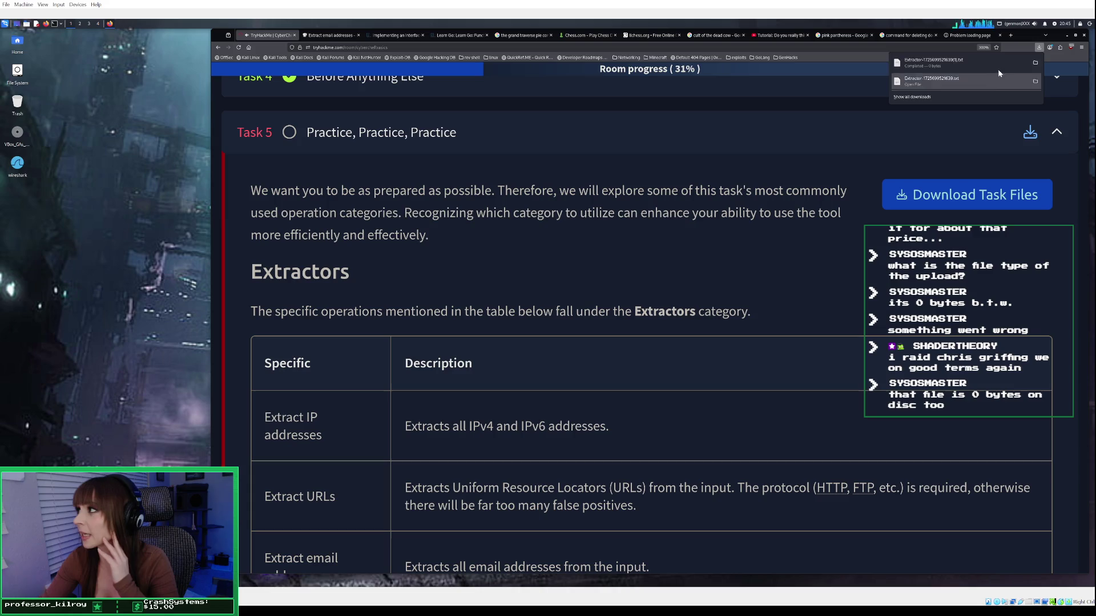
pyautogui.click(1038, 62)
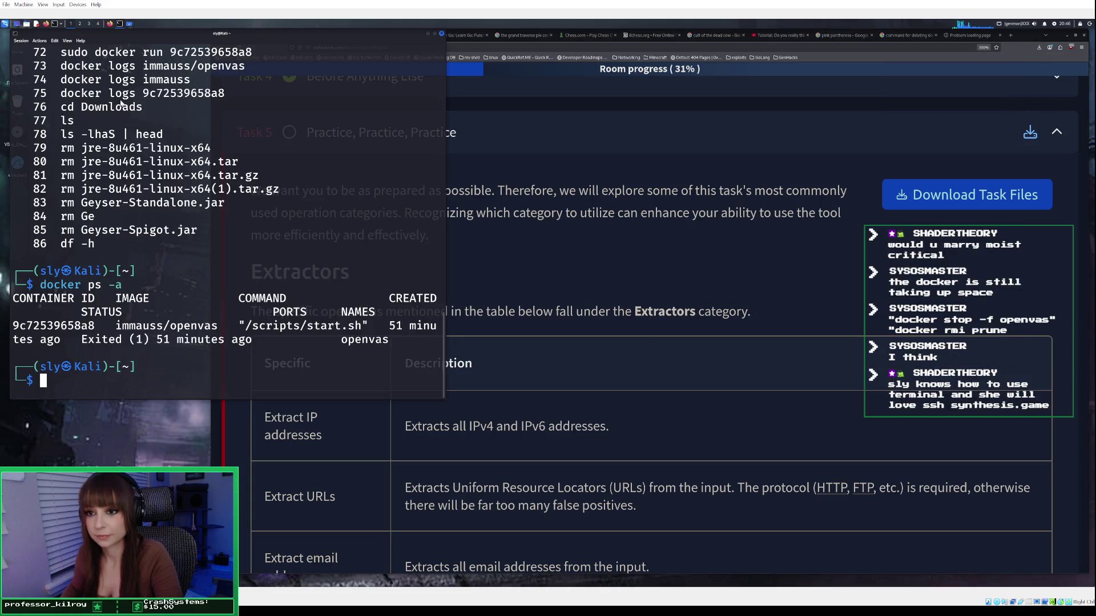
# Rerun docker image prune -a from history and confirm with y.
pyautogui.write('history')
pyautogui.press('Up')
pyautogui.press('Up')
pyautogui.press('Up')
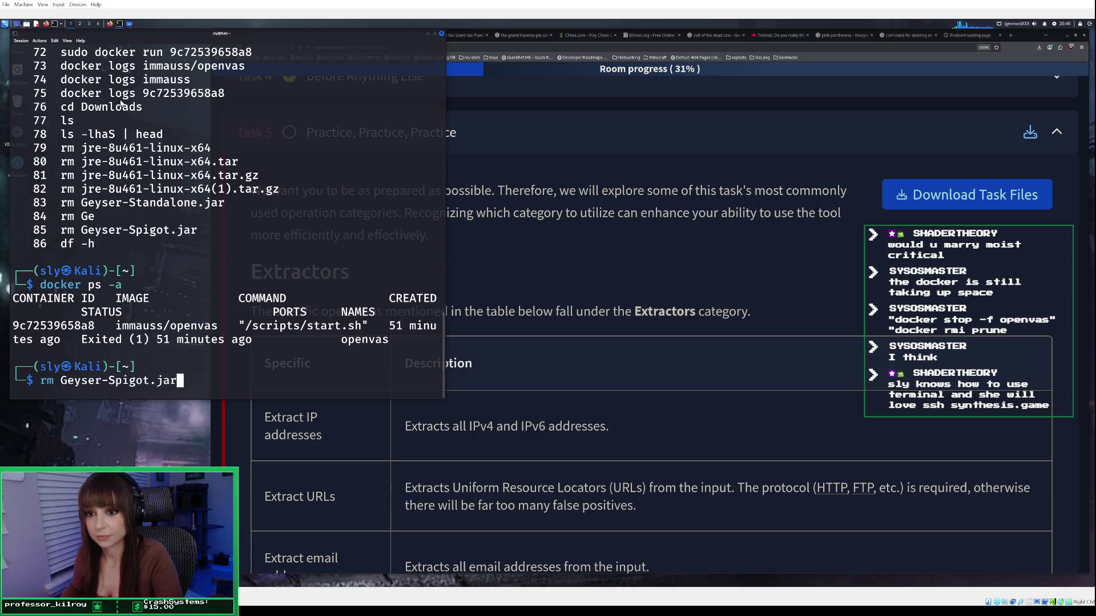
pyautogui.press('Up')
pyautogui.press('Up')
pyautogui.press('Up')
pyautogui.press('Up')
pyautogui.press('Up')
pyautogui.press('Up')
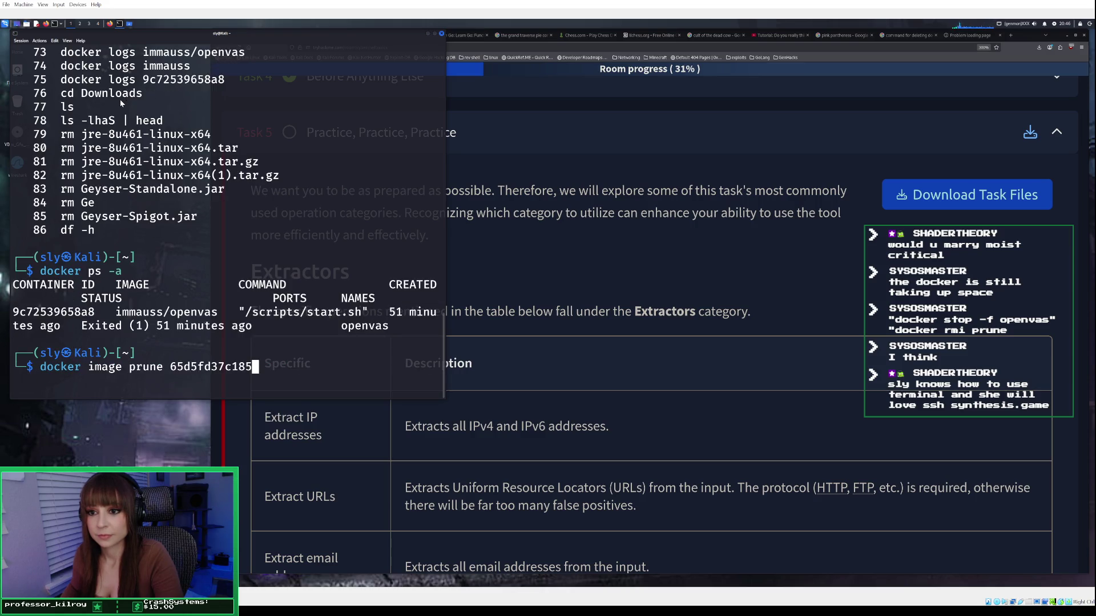
pyautogui.press('Up')
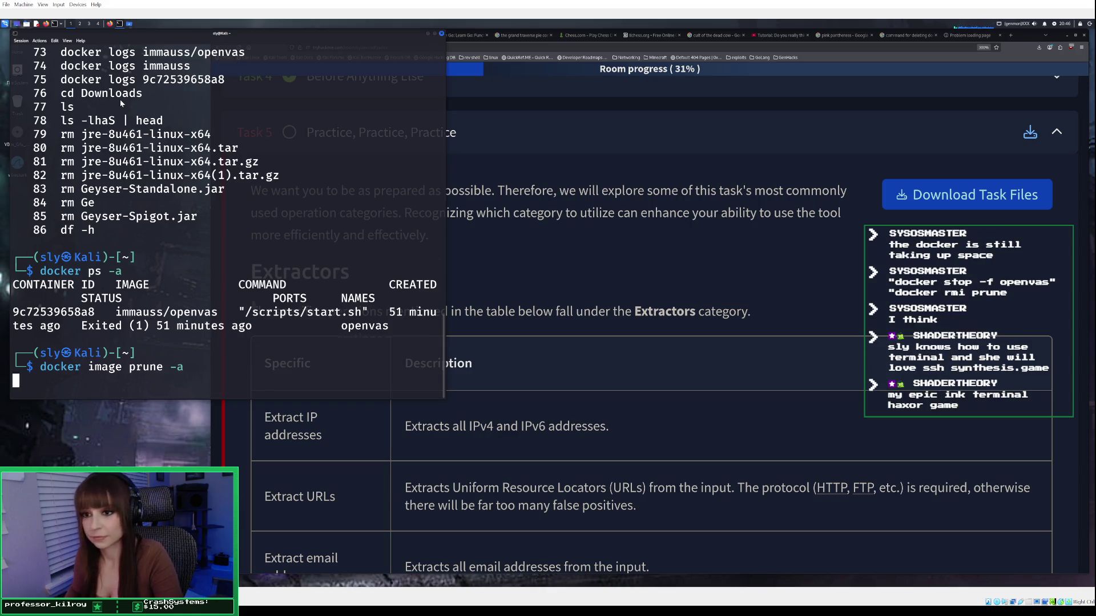
pyautogui.press('Return')
pyautogui.write('y')
pyautogui.press('Return')
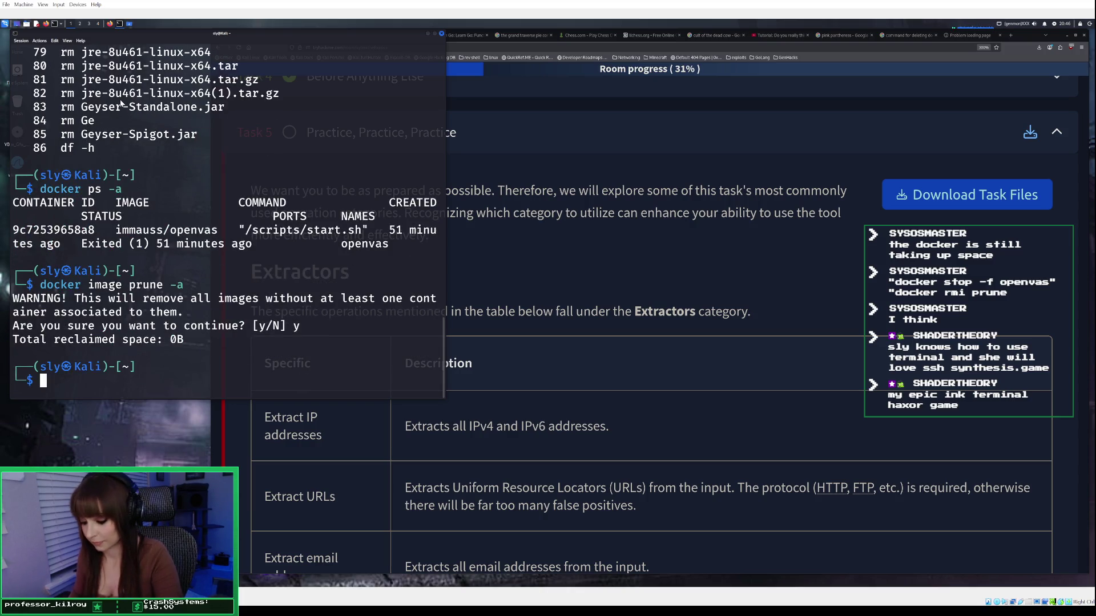
# Recall the earlier forced docker rm command and erase its old container ID.
pyautogui.press('Up')
pyautogui.press('Up')
pyautogui.press('Up')
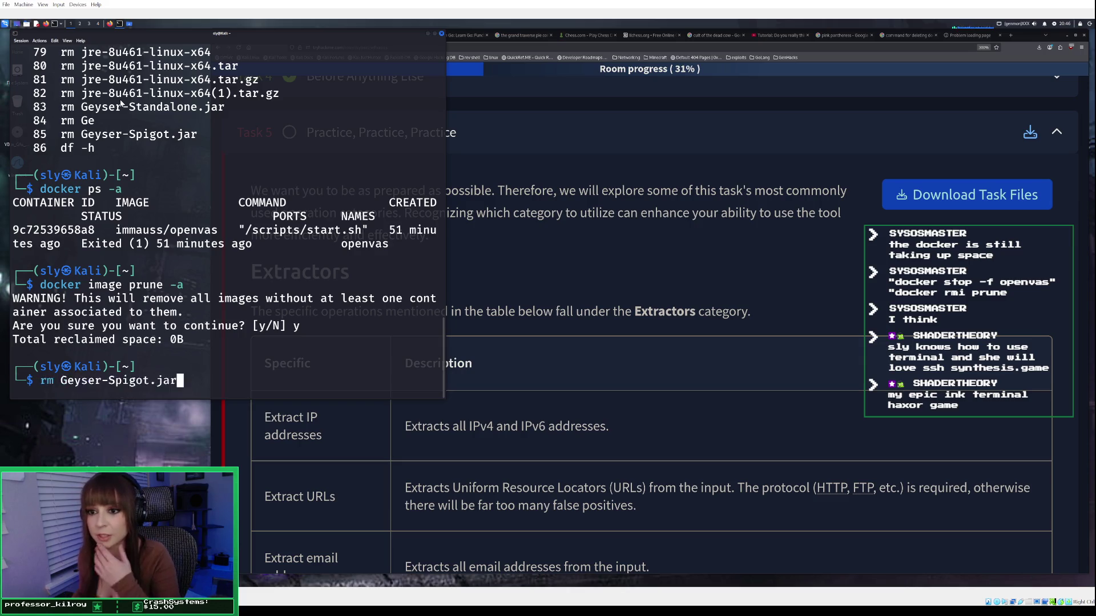
pyautogui.press('Up')
pyautogui.press('Up')
pyautogui.press('Up')
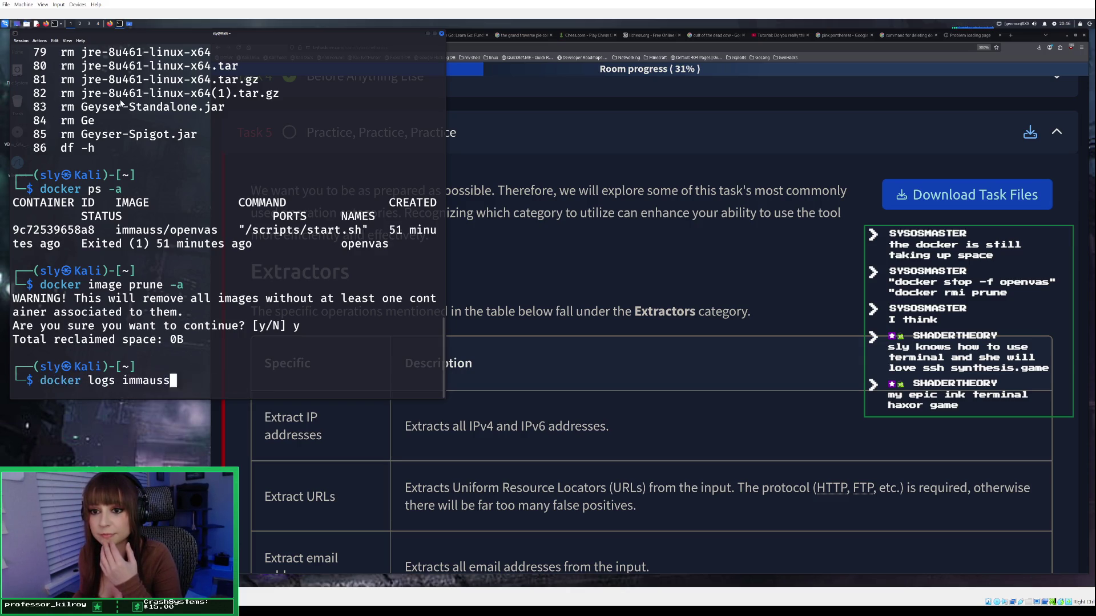
pyautogui.press('Up')
pyautogui.press('Up')
pyautogui.press('Up')
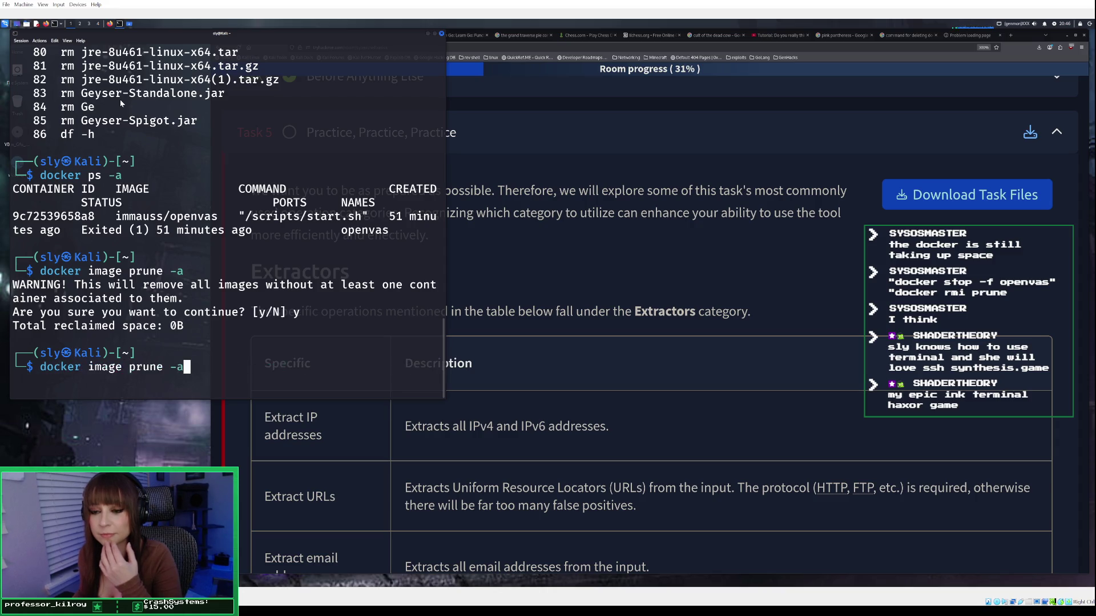
pyautogui.press('Down')
pyautogui.press('Up')
pyautogui.press('Up')
pyautogui.press('Left')
pyautogui.press('Left')
pyautogui.press('Left')
pyautogui.press('BackSpace')
pyautogui.press('BackSpace')
pyautogui.press('BackSpace')
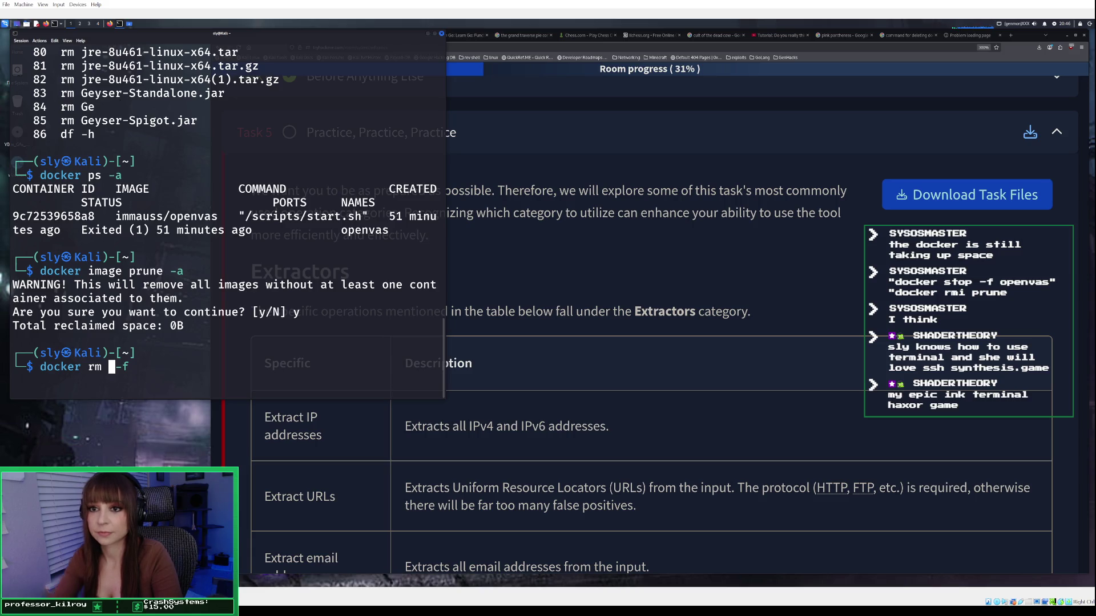
# Paste container ID 9c72539658a8 into docker rm -f and force-remove the openvas container.
pyautogui.moveTo(14, 217); pyautogui.dragTo(94, 217)
pyautogui.rightClick(88, 217)
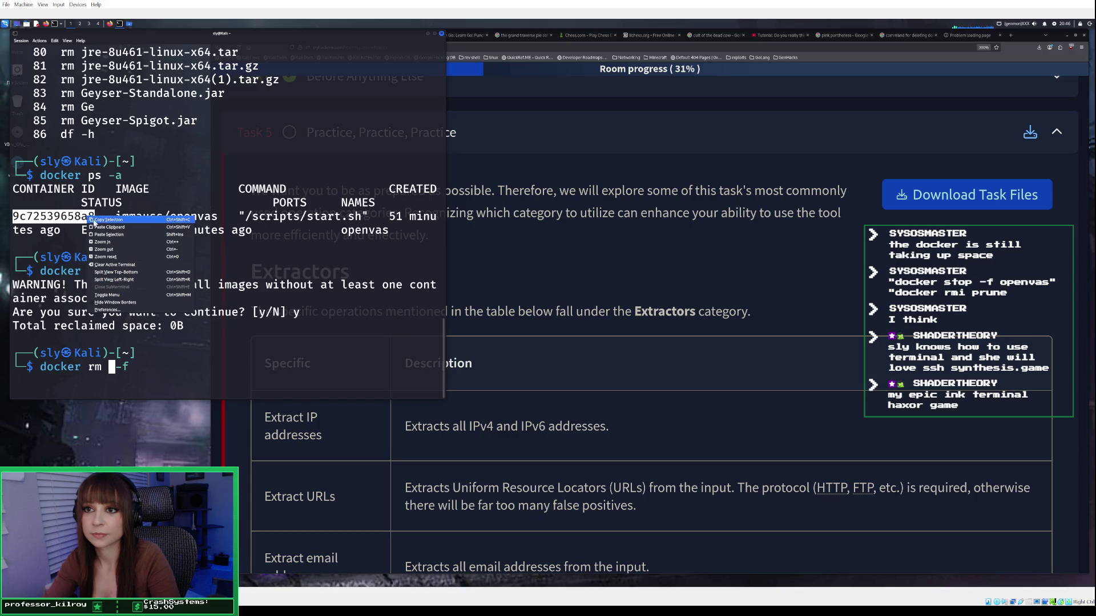
pyautogui.click(98, 220)
pyautogui.click(114, 369)
pyautogui.rightClick(113, 368)
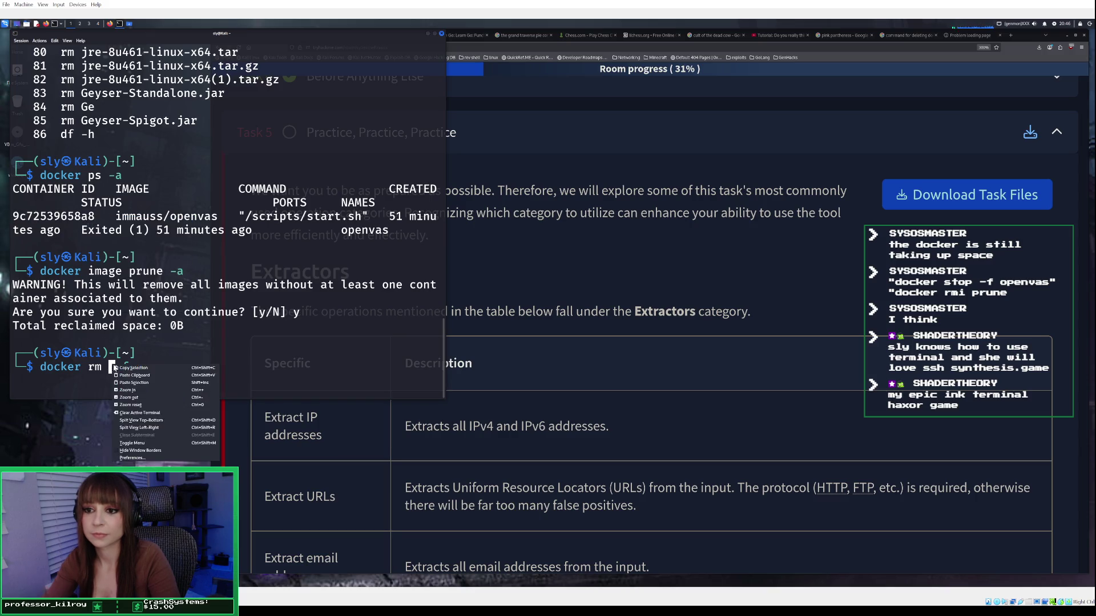
pyautogui.click(124, 375)
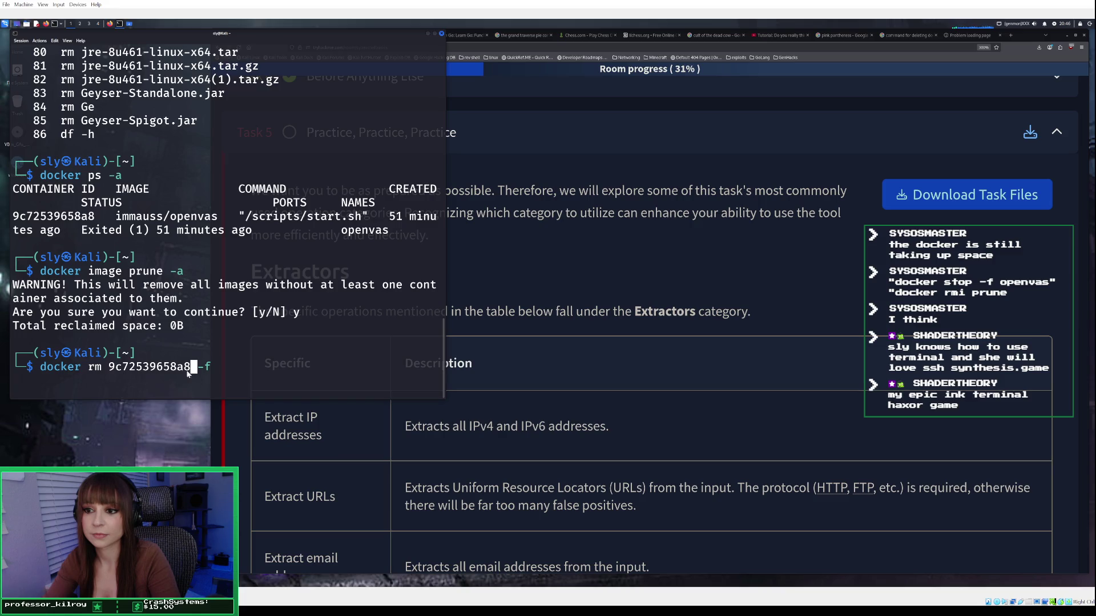
pyautogui.press('Return')
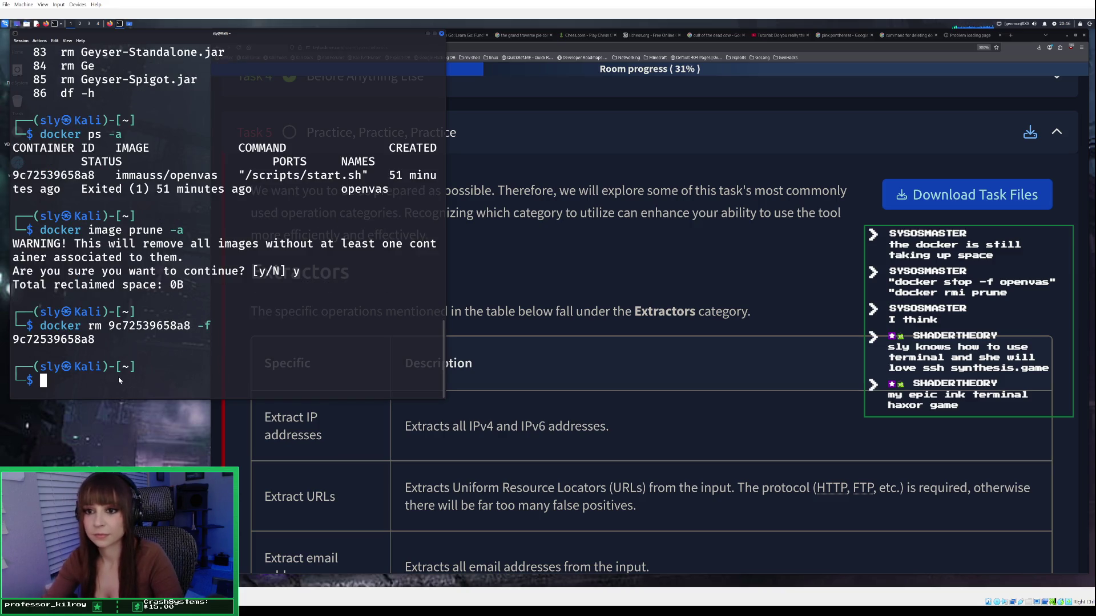
# Prune unused images again, reclaiming 3.866GB, and close the terminal.
pyautogui.press('Up')
pyautogui.press('Up')
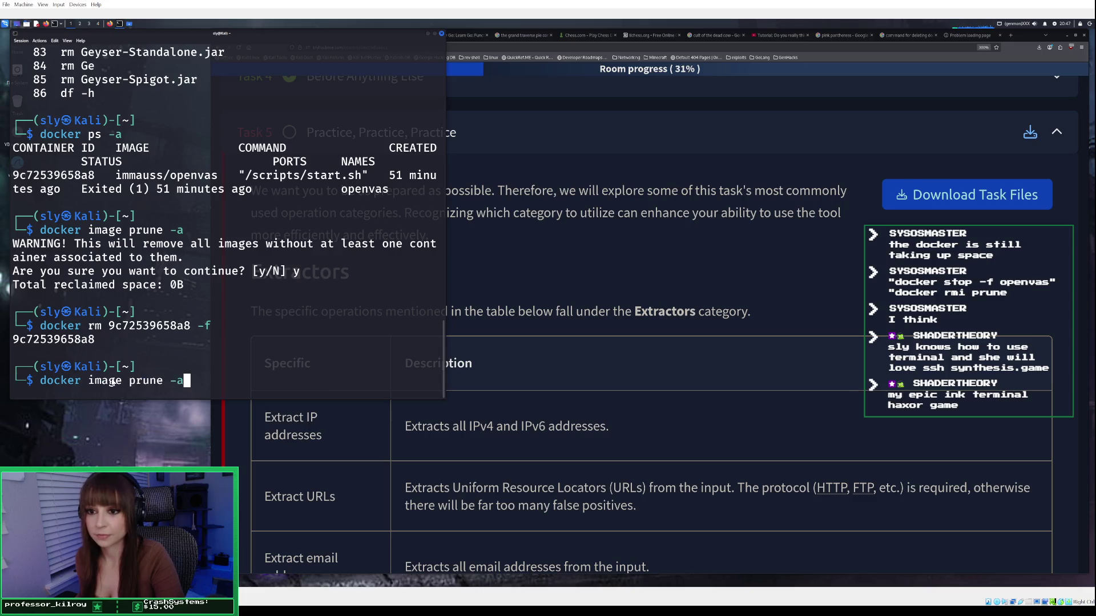
pyautogui.press('Return')
pyautogui.write('y')
pyautogui.press('Return')
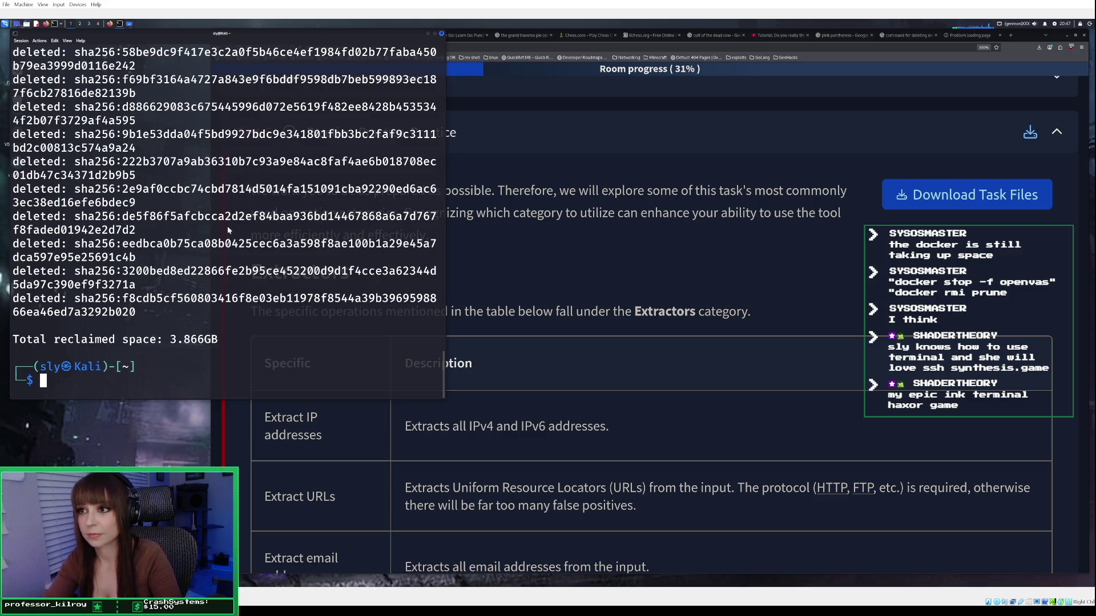
pyautogui.click(443, 34)
# Re-download the task file and load the Extractor .txt from Downloads into CyberChef's input.
pyautogui.click(934, 197)
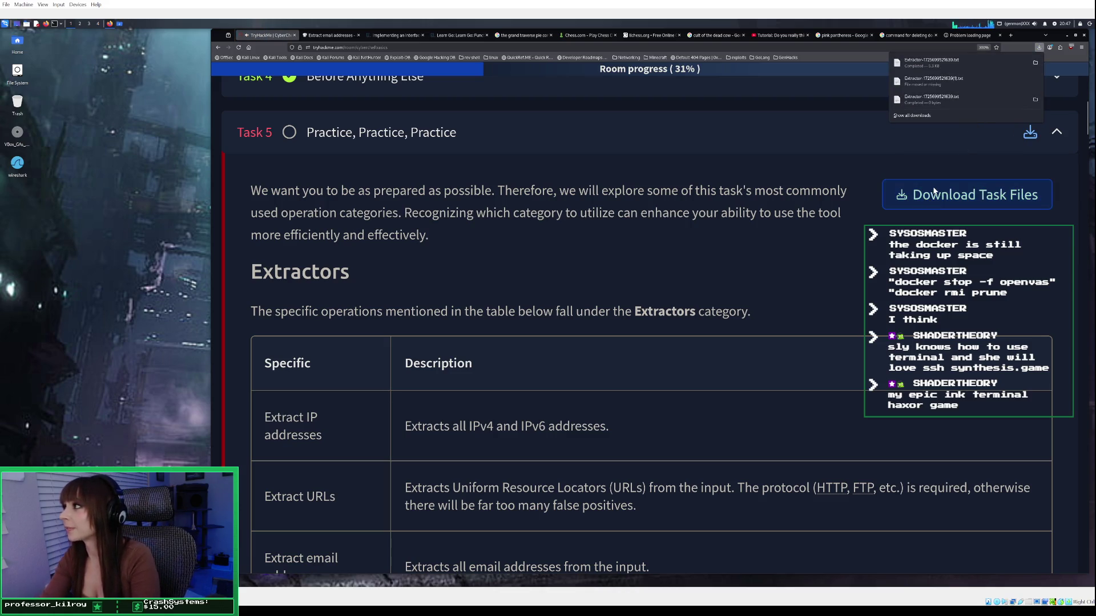
pyautogui.click(331, 36)
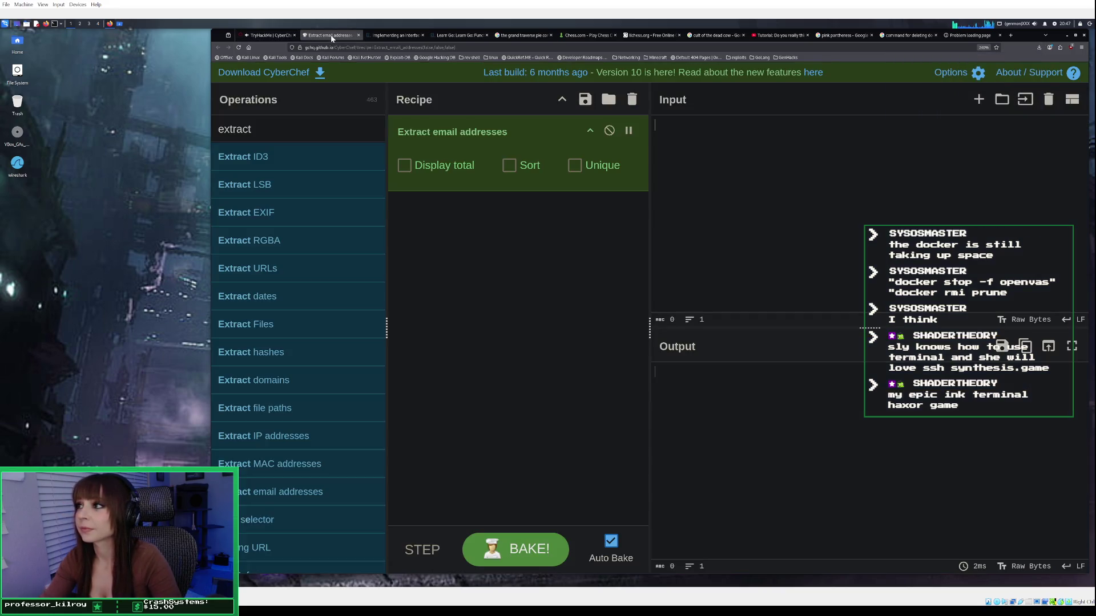
pyautogui.click(1026, 102)
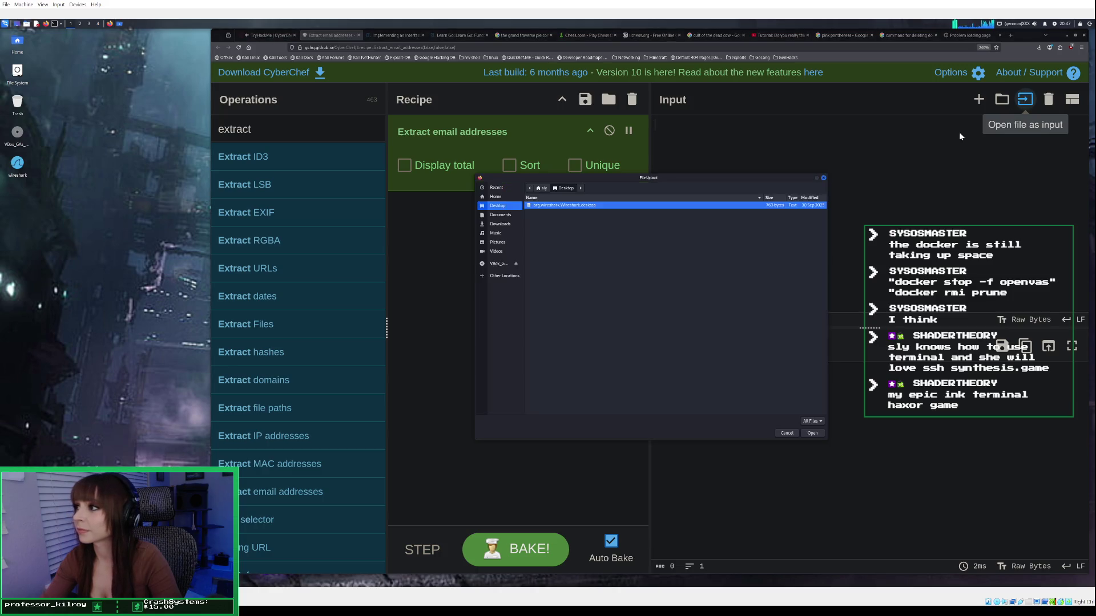
pyautogui.click(514, 224)
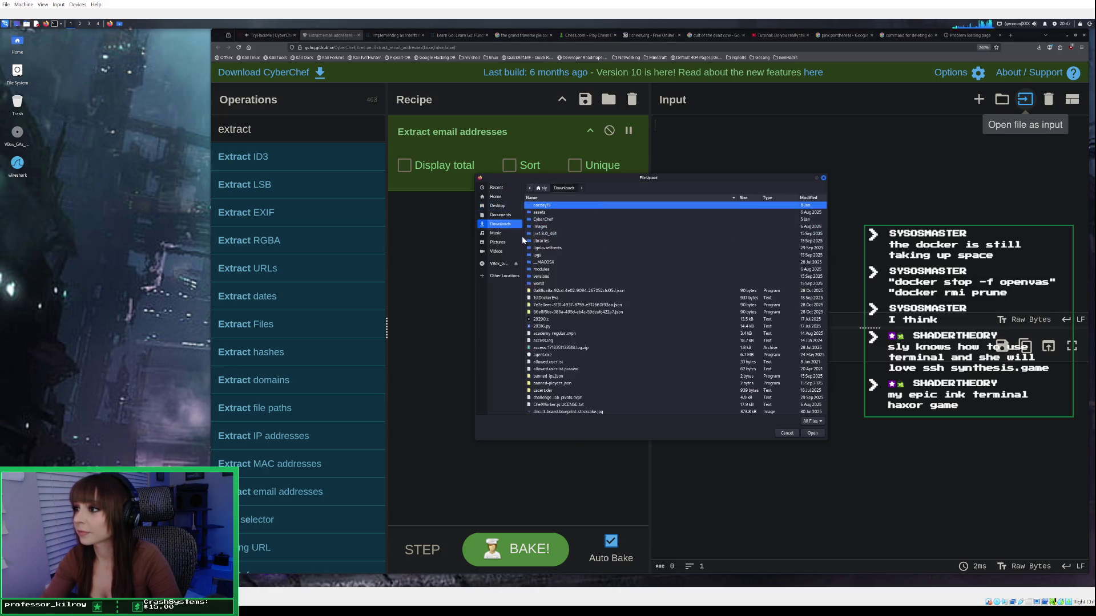
pyautogui.scroll(-4, 566, 357)
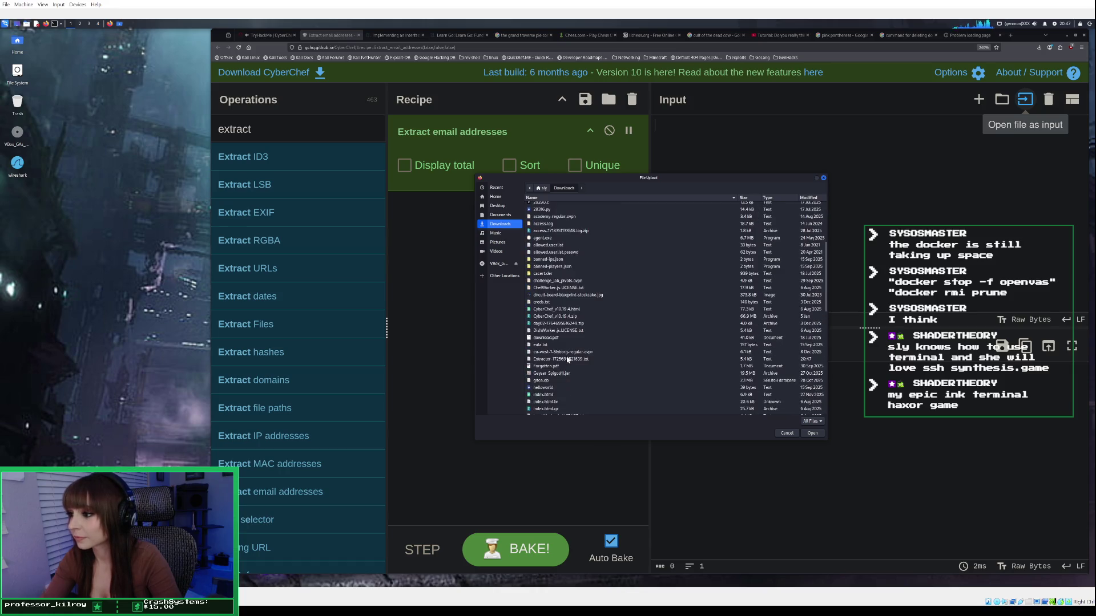
pyautogui.click(563, 360)
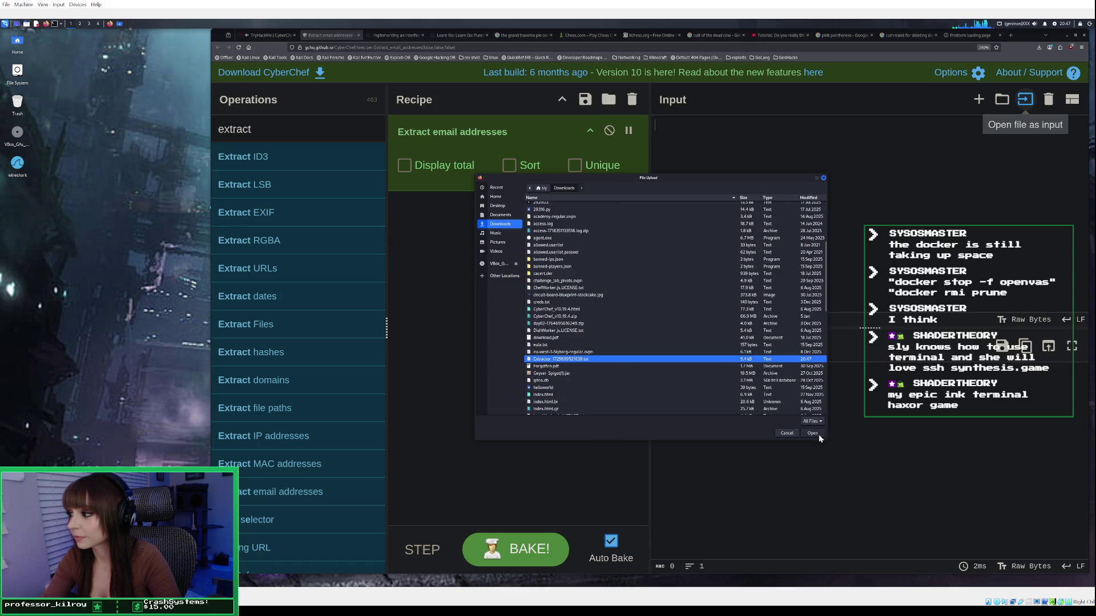
pyautogui.click(812, 434)
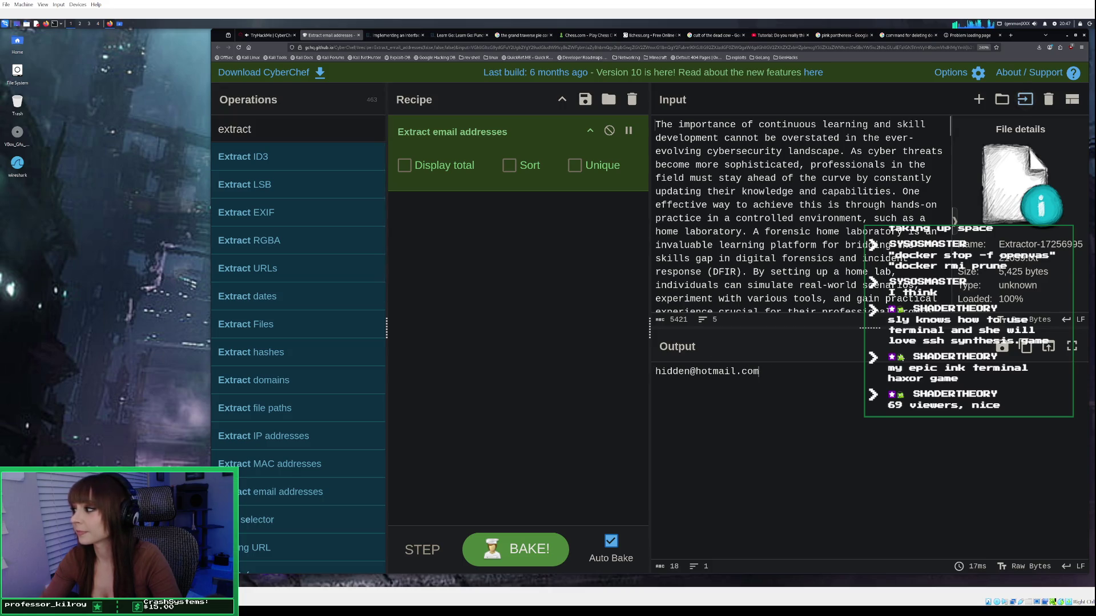
# Paste the email address extracted in CyberChef into the hidden email answer and submit it.
pyautogui.click(1026, 346)
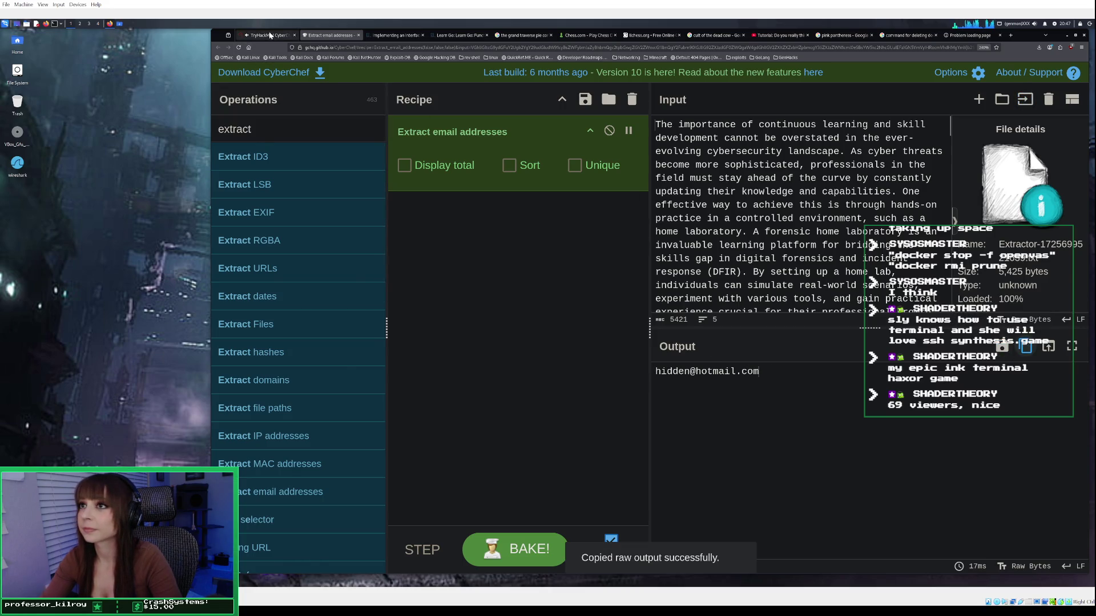
pyautogui.click(267, 36)
pyautogui.scroll(-10, 488, 374)
pyautogui.scroll(-20, 488, 379)
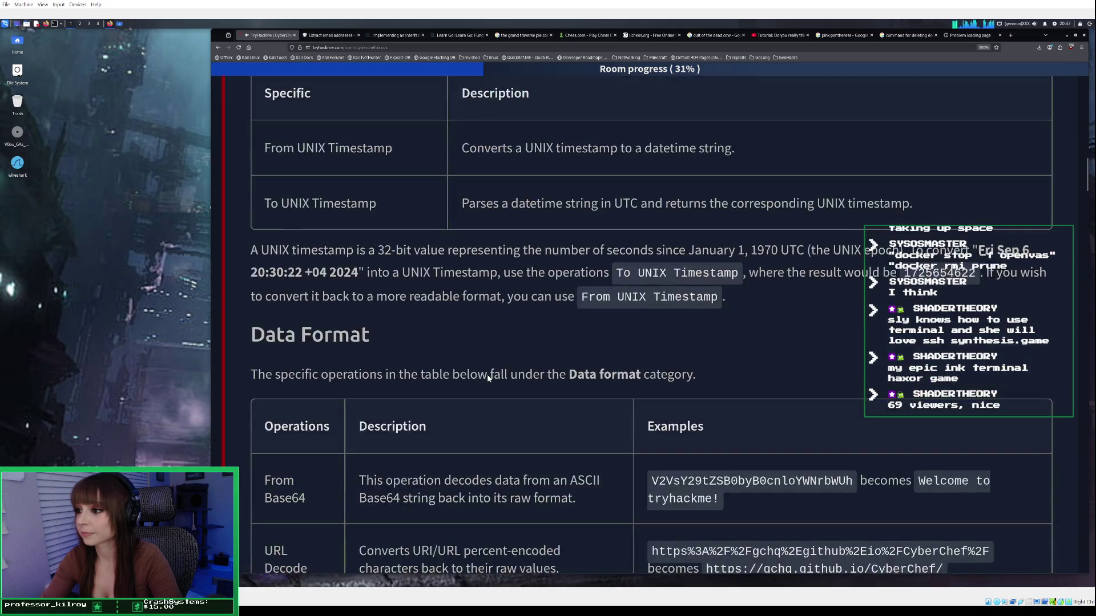
pyautogui.scroll(-20, 489, 379)
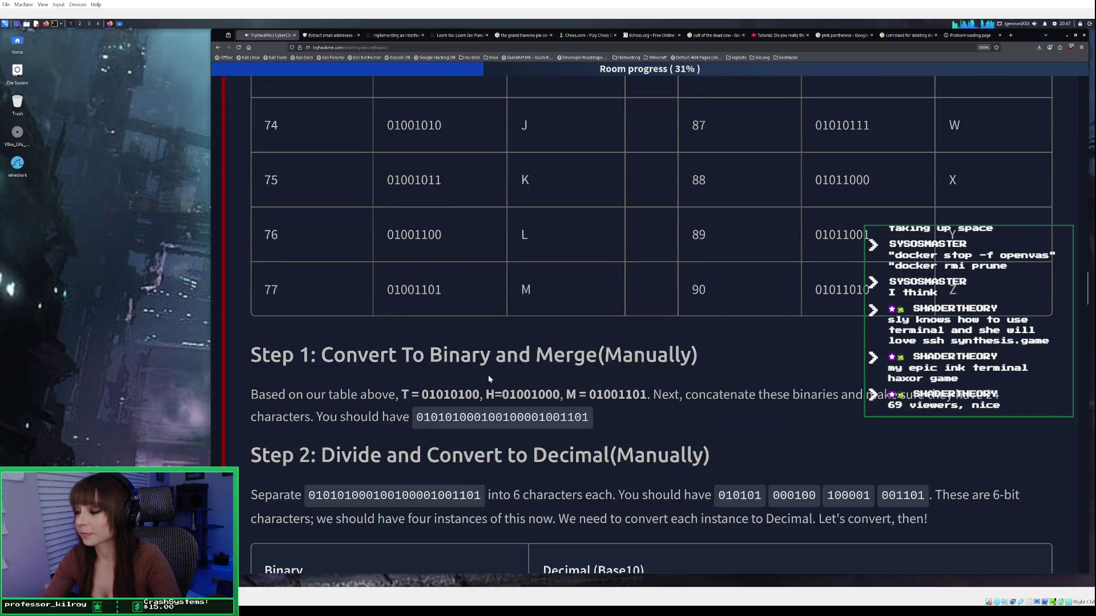
pyautogui.scroll(-20, 489, 379)
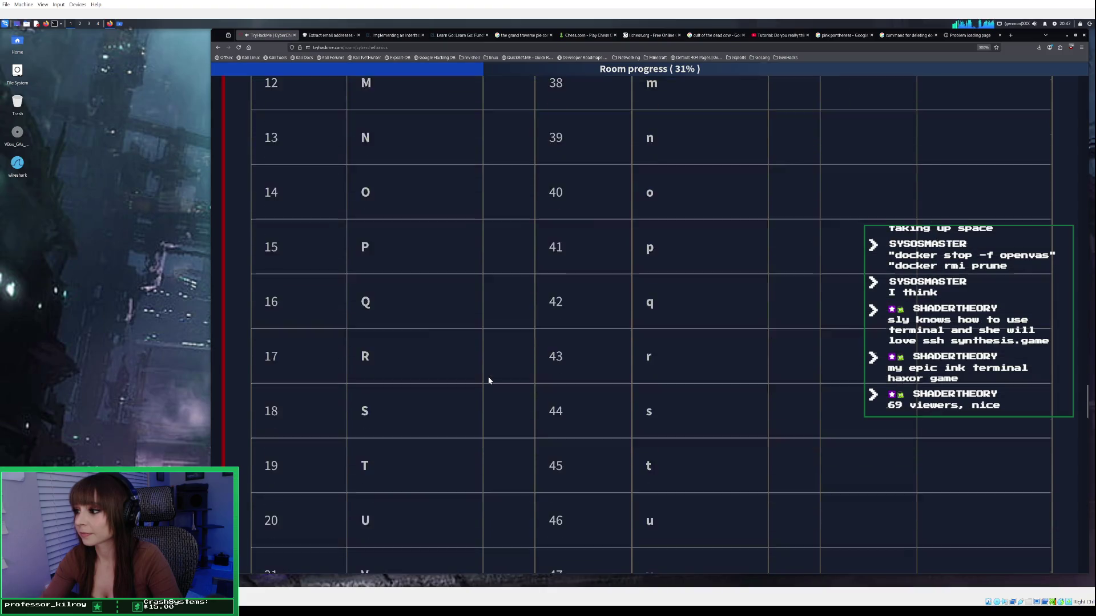
pyautogui.scroll(-5, 485, 382)
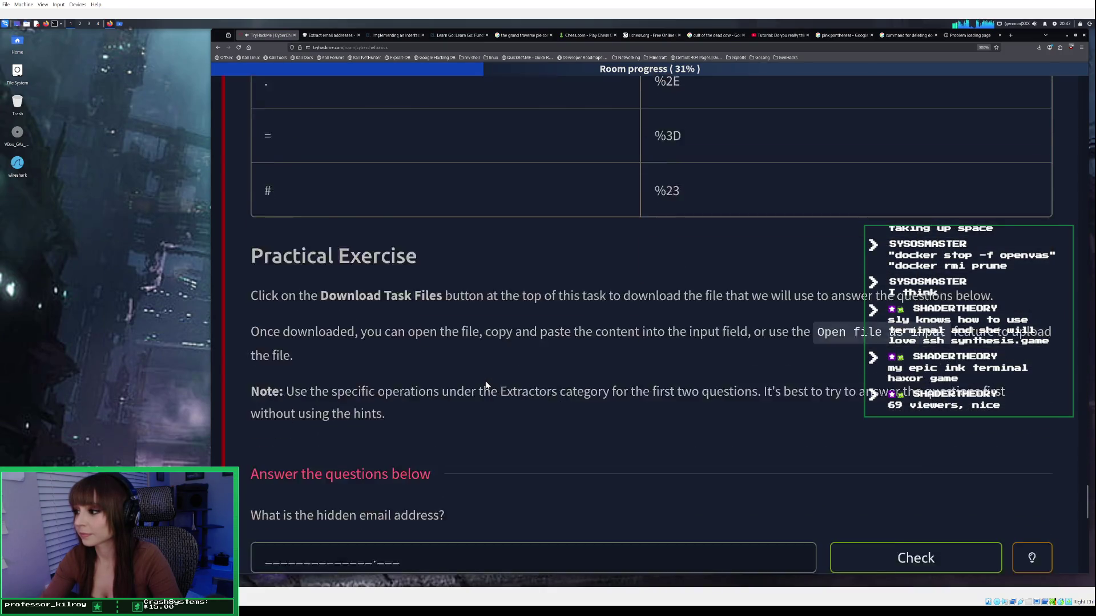
pyautogui.click(371, 372)
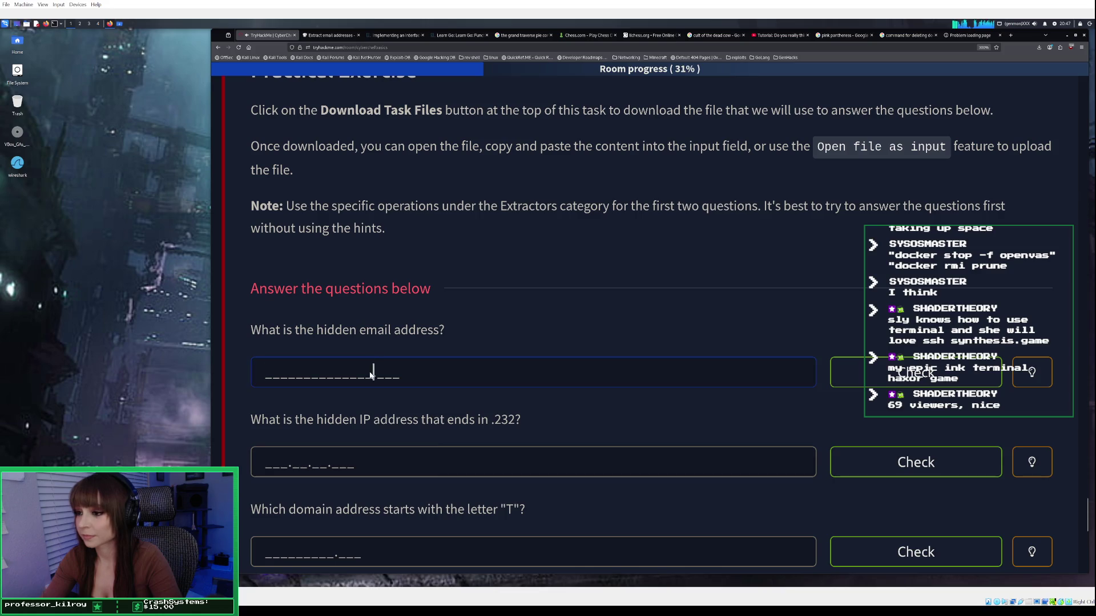
pyautogui.rightClick(371, 372)
pyautogui.click(400, 406)
pyautogui.press('Return')
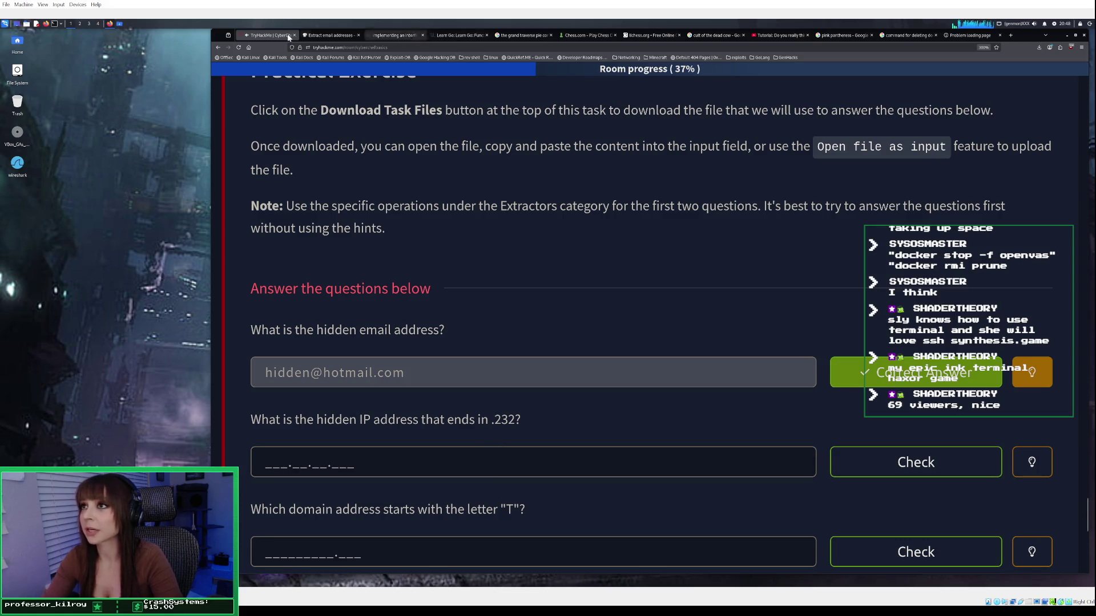
pyautogui.click(326, 36)
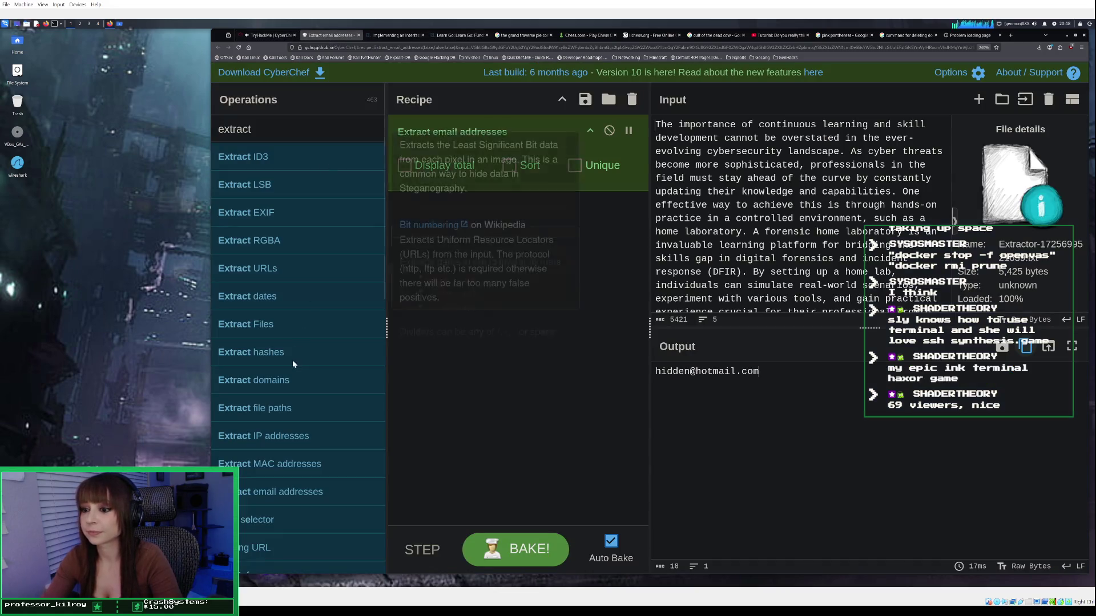
# Switch extraction from emails to IP addresses and copy 102.20.11.232 from the output.
pyautogui.doubleClick(293, 436)
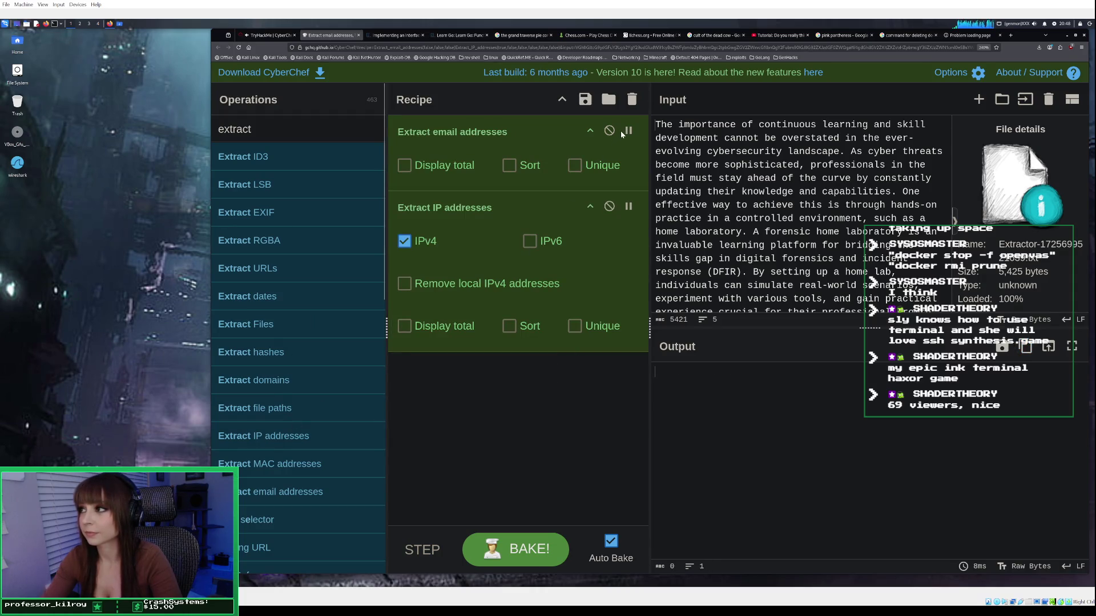
pyautogui.click(610, 131)
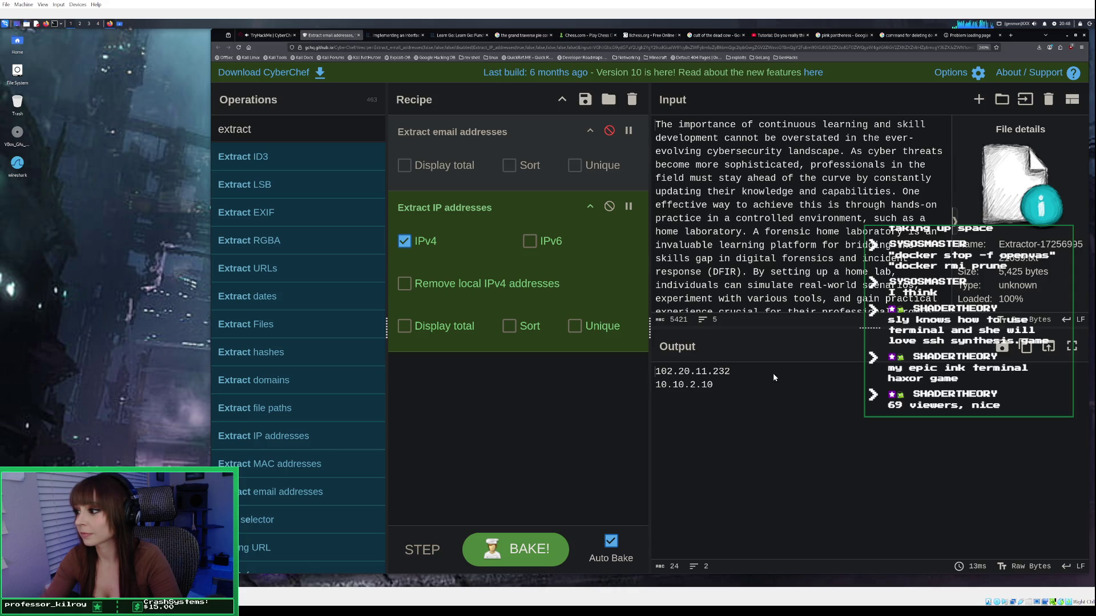
pyautogui.moveTo(731, 372); pyautogui.dragTo(656, 371)
pyautogui.rightClick(676, 371)
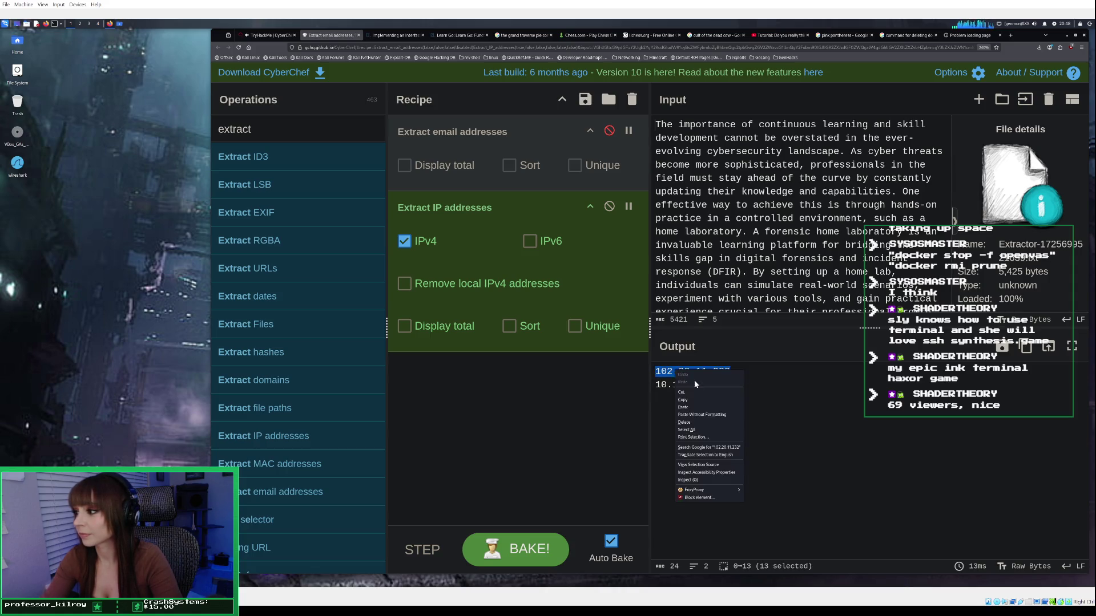
pyautogui.click(682, 399)
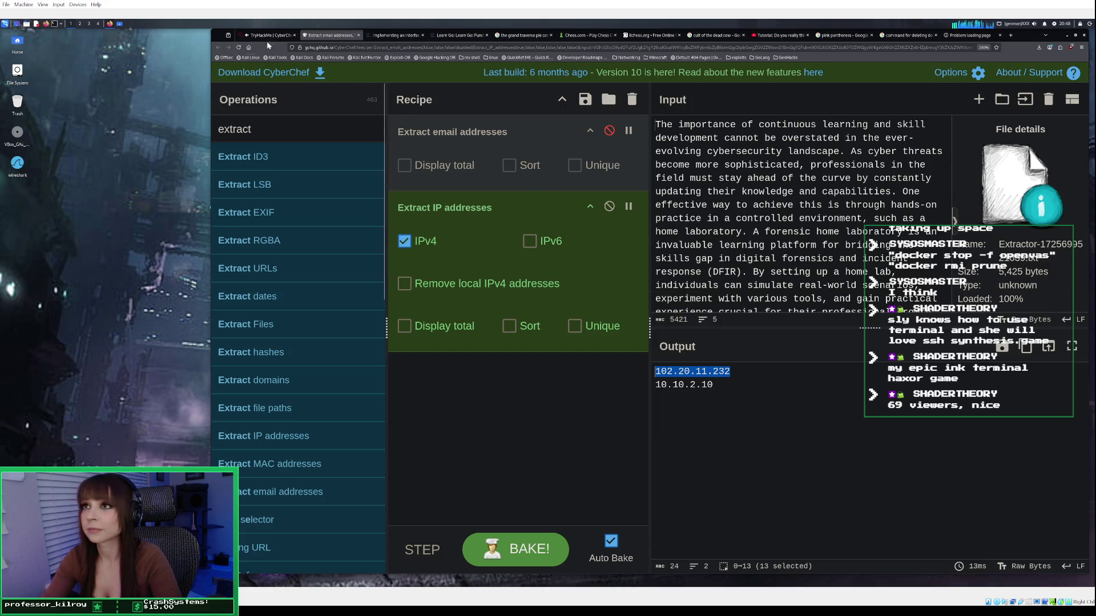
pyautogui.click(268, 34)
# Paste 102.20.11.232 into the IP address answer field and check it.
pyautogui.click(455, 460)
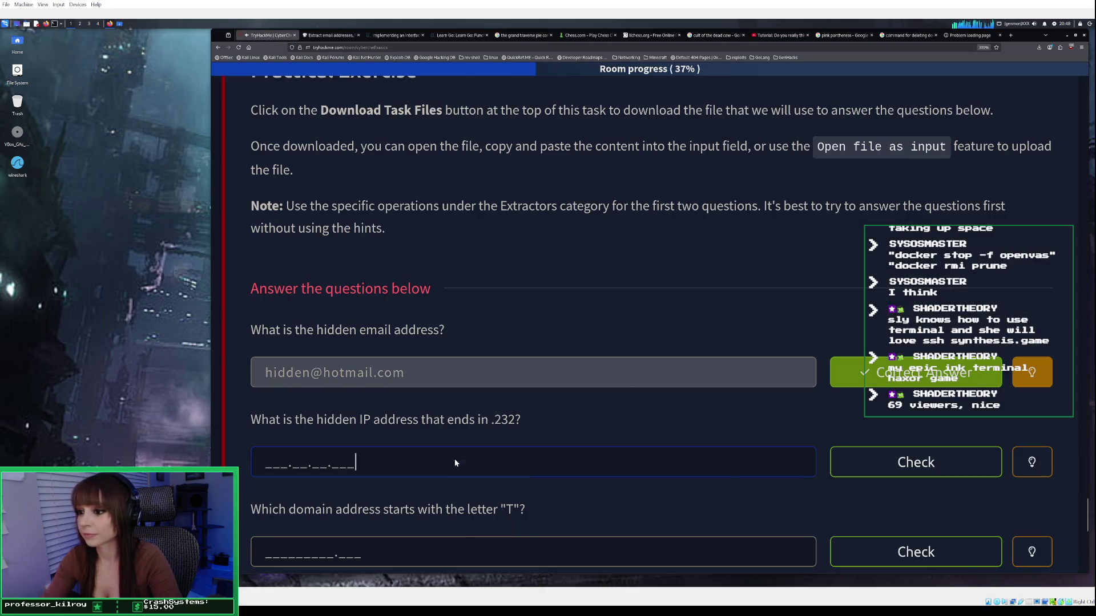
pyautogui.rightClick(454, 460)
pyautogui.click(479, 495)
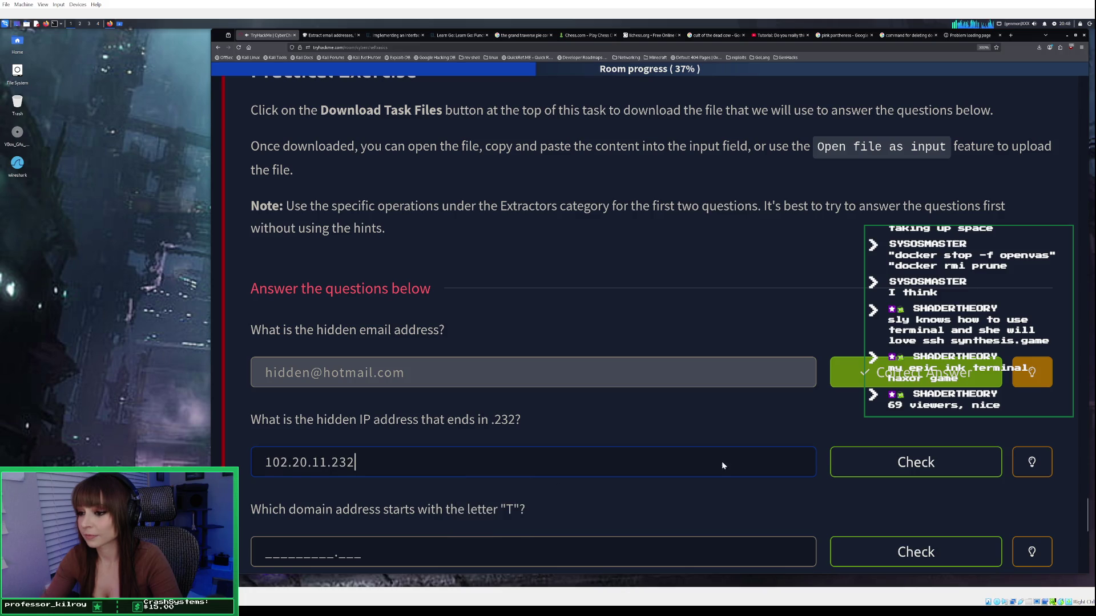
pyautogui.click(869, 461)
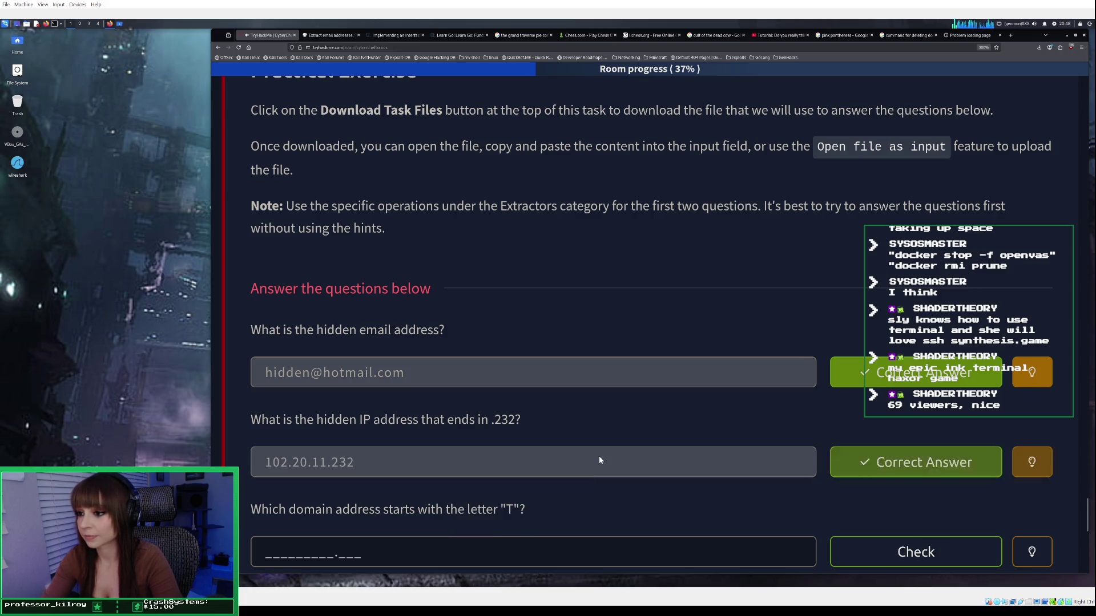
pyautogui.scroll(-3, 598, 457)
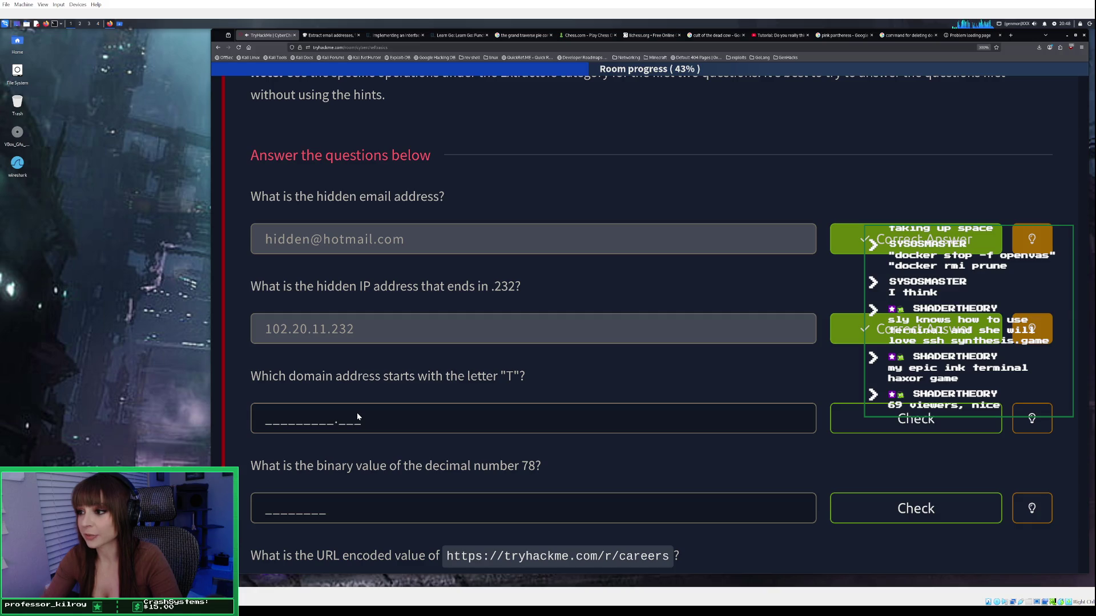
# Clear the CyberChef recipe and make Extract domains its only operation.
pyautogui.click(330, 36)
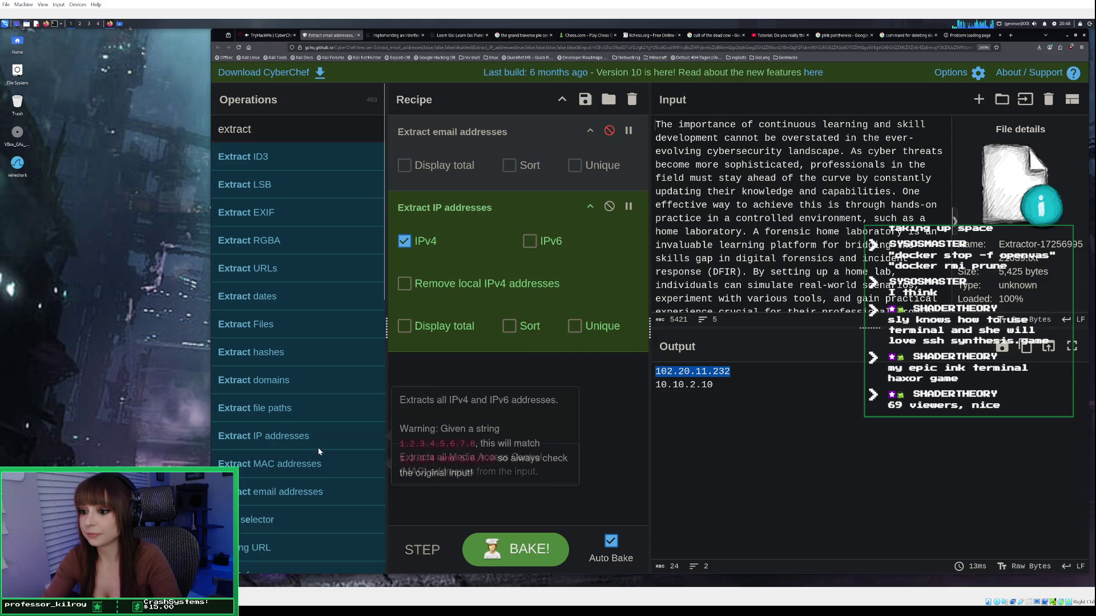
pyautogui.scroll(-1, 317, 447)
pyautogui.scroll(-3, 318, 451)
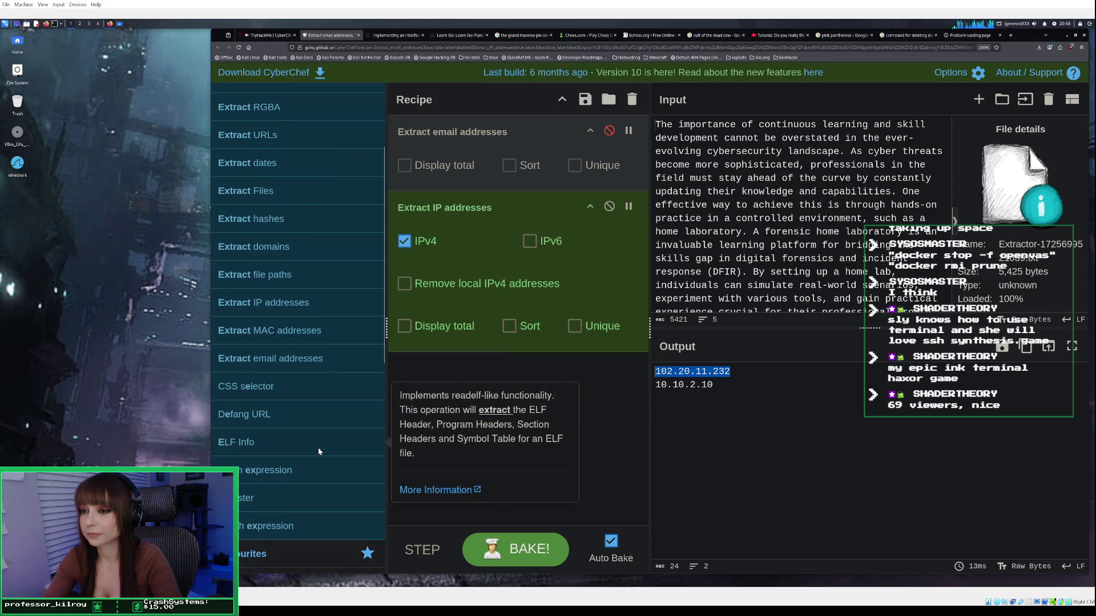
pyautogui.scroll(1, 317, 447)
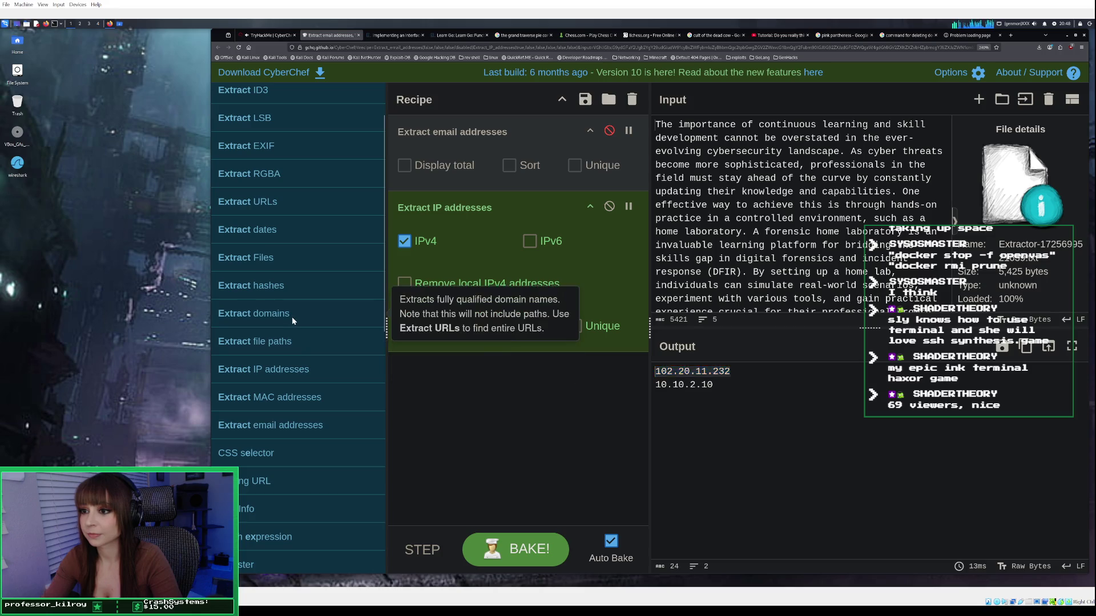
pyautogui.moveTo(293, 317); pyautogui.dragTo(524, 298)
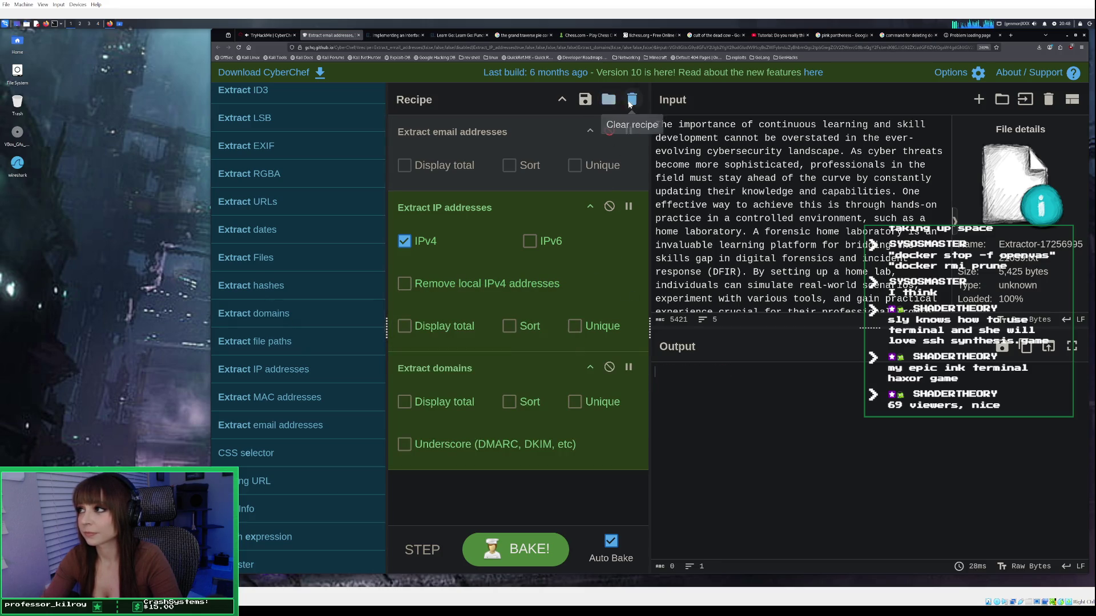
pyautogui.click(632, 99)
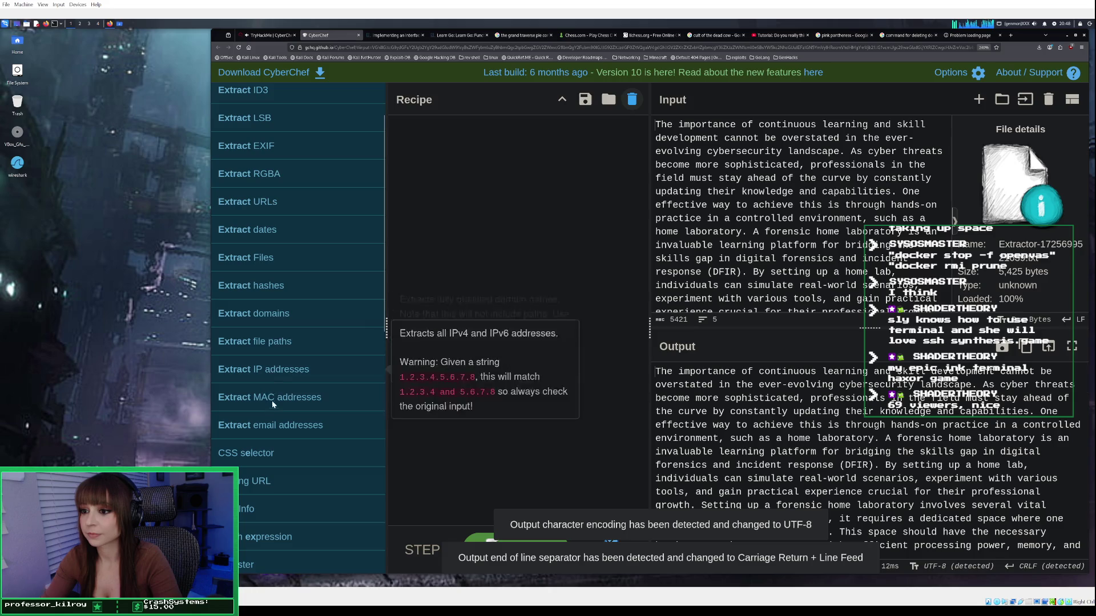
pyautogui.doubleClick(294, 315)
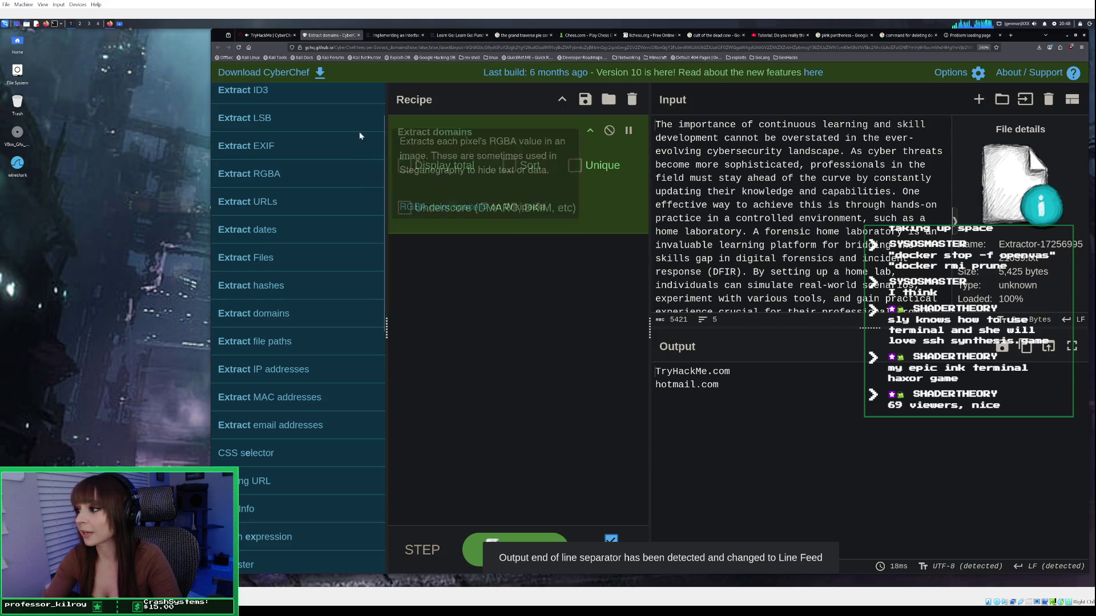
# Copy TryHackMe.com from the extracted domains for the domain answer field.
pyautogui.moveTo(731, 374); pyautogui.dragTo(655, 373)
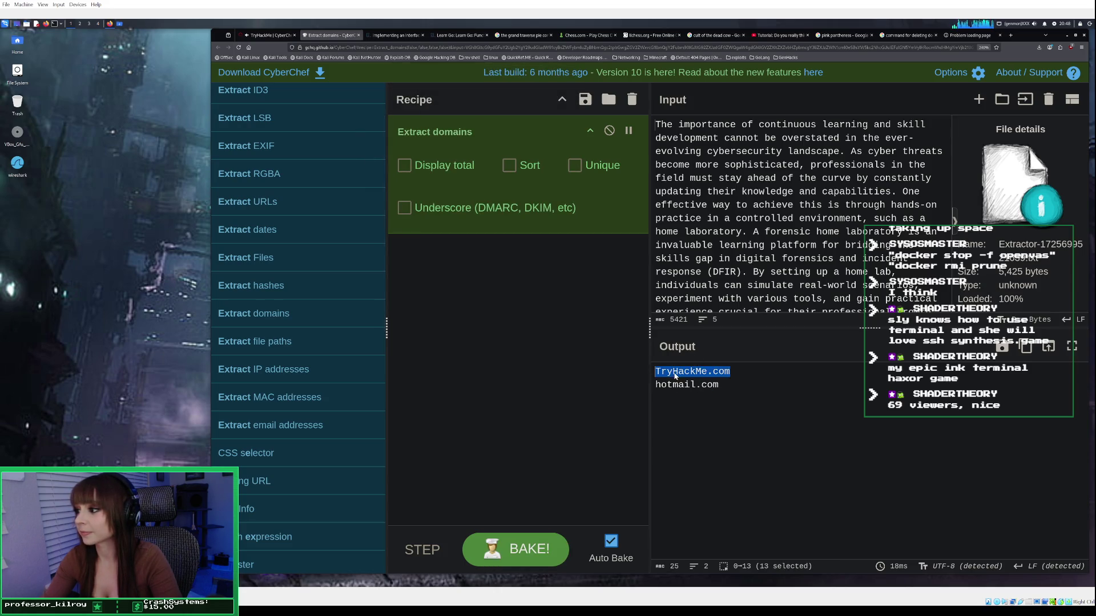
pyautogui.rightClick(676, 376)
pyautogui.click(696, 463)
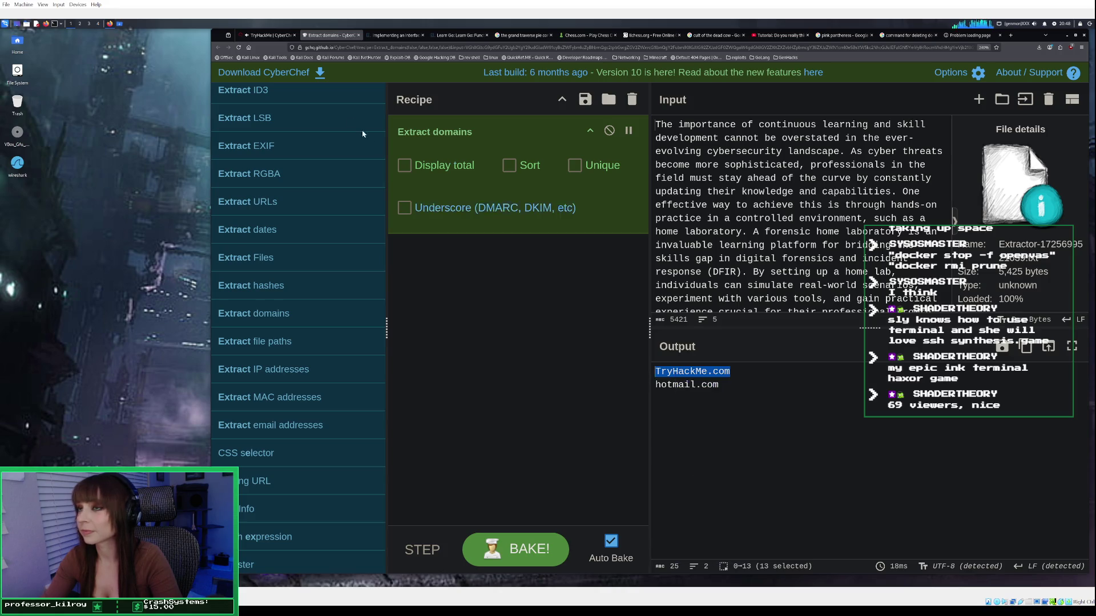
pyautogui.click(270, 37)
pyautogui.rightClick(316, 425)
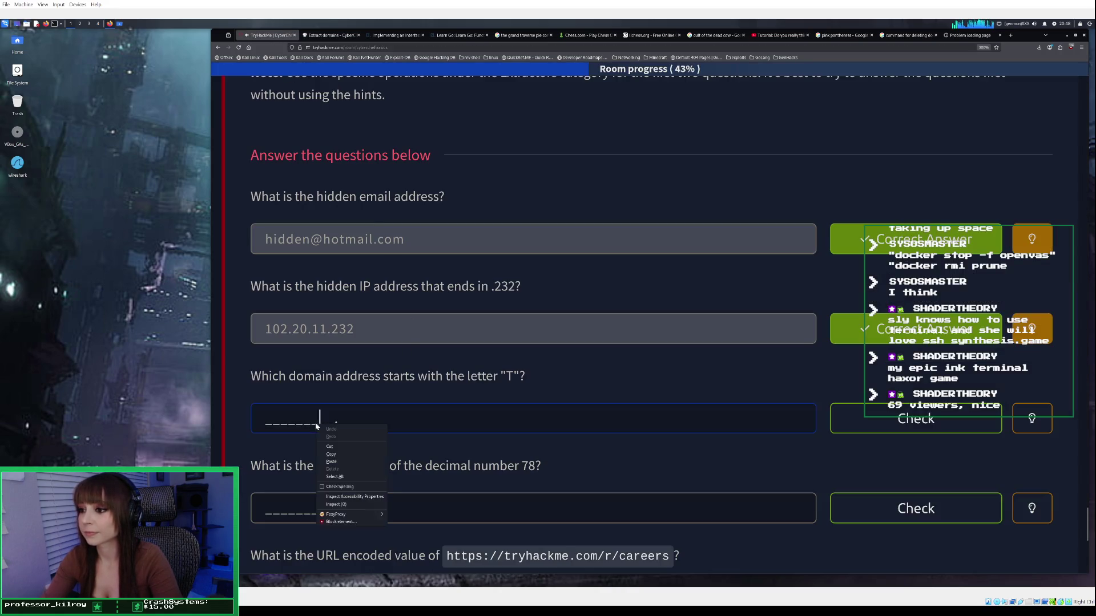
# Paste TryHackMe.com as the answer to the domain question and check it.
pyautogui.click(354, 461)
pyautogui.click(890, 419)
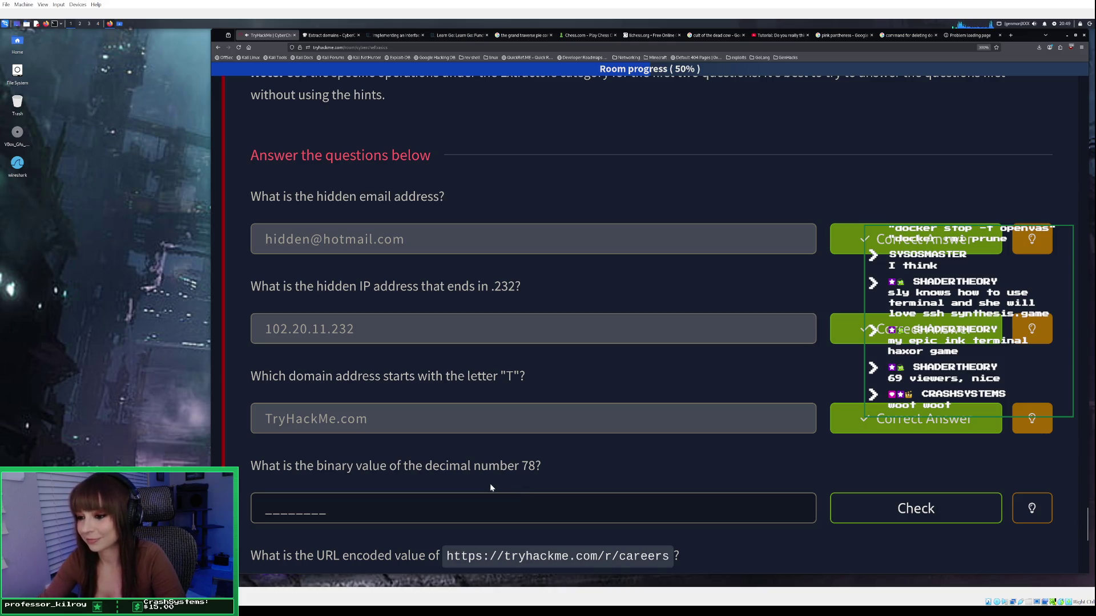
pyautogui.scroll(-1, 490, 485)
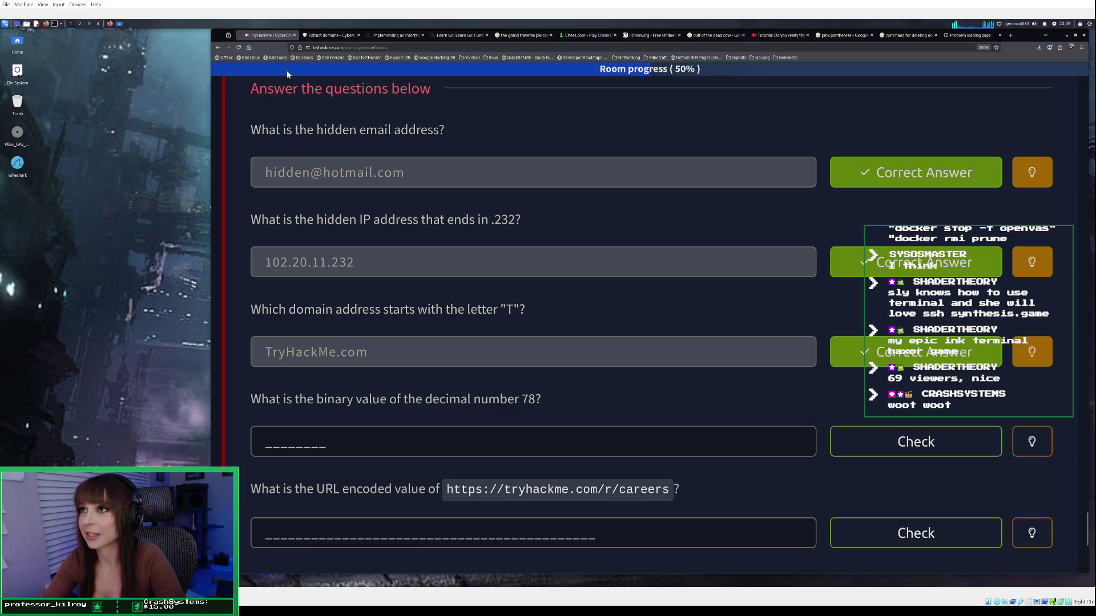
pyautogui.click(327, 35)
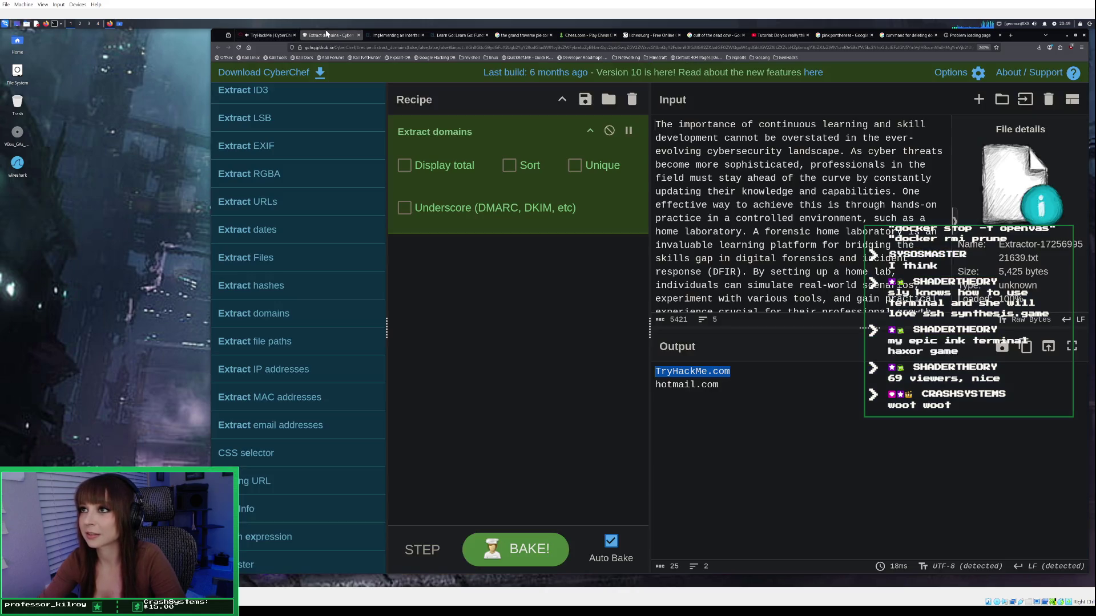
# Clear the old CyberChef input and enter 78 as the new input.
pyautogui.click(1051, 99)
pyautogui.rightClick(680, 143)
pyautogui.click(670, 129)
pyautogui.write('78')
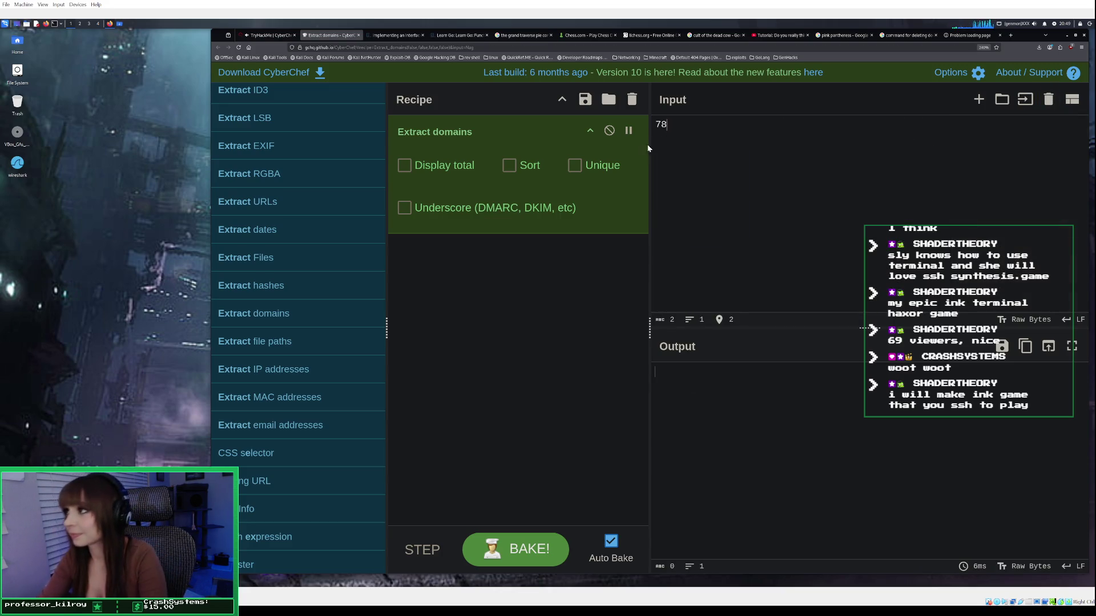
pyautogui.click(269, 36)
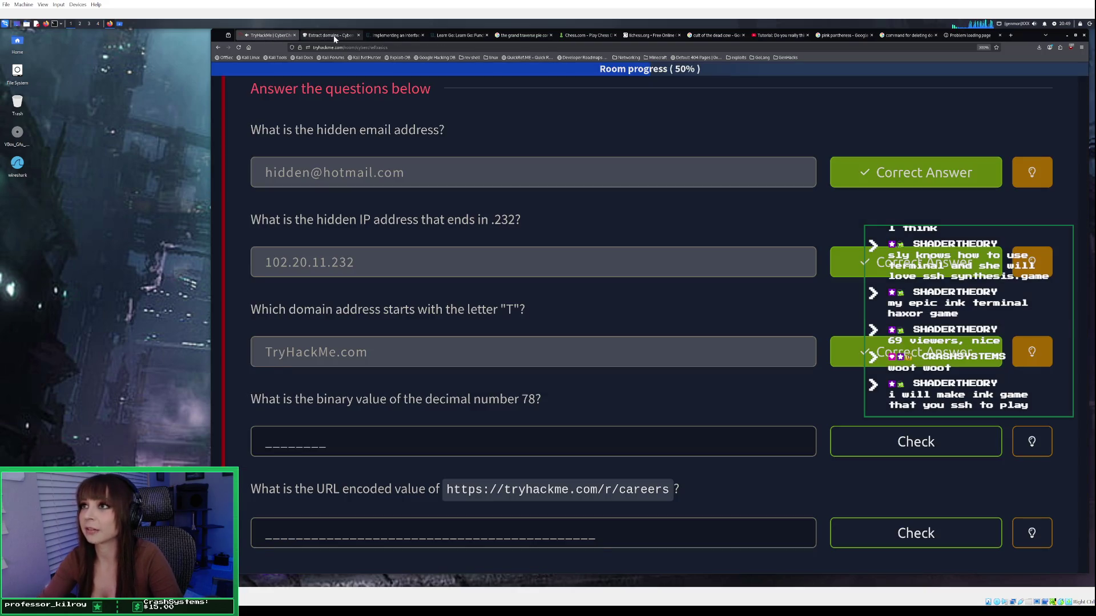
pyautogui.click(331, 35)
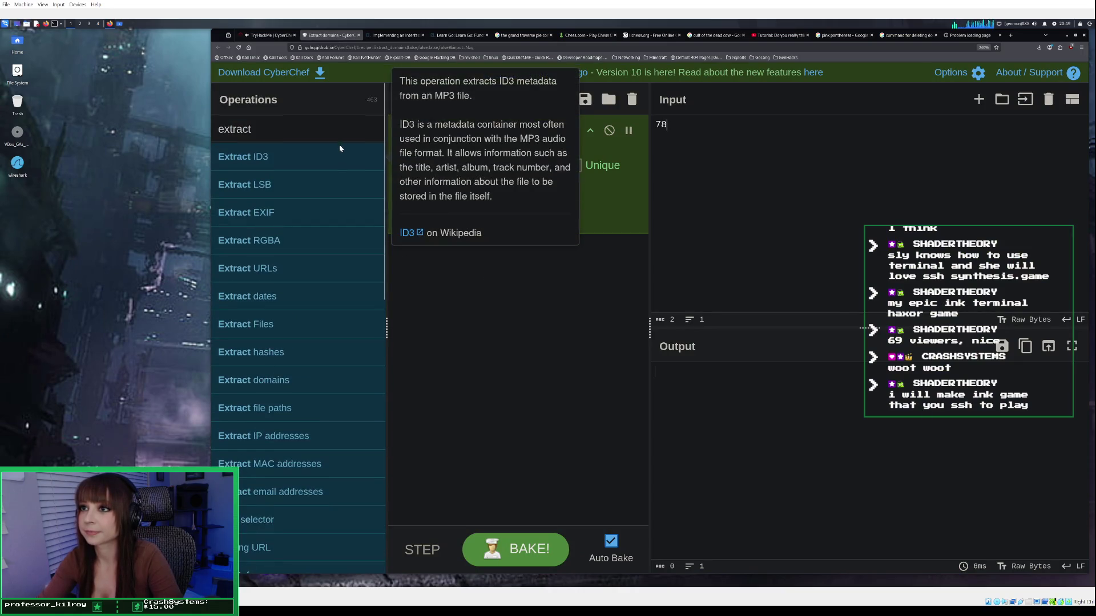
# Make To Binary the only recipe operation and select the end of its output.
pyautogui.click(311, 126)
pyautogui.press('BackSpace')
pyautogui.press('BackSpace')
pyautogui.press('BackSpace')
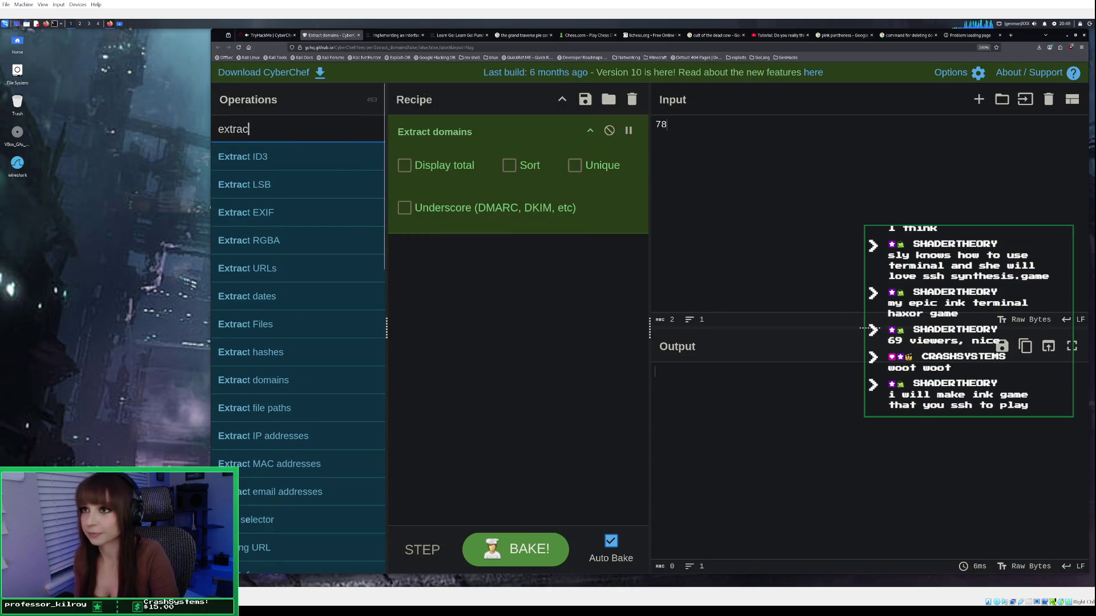
pyautogui.write('binary')
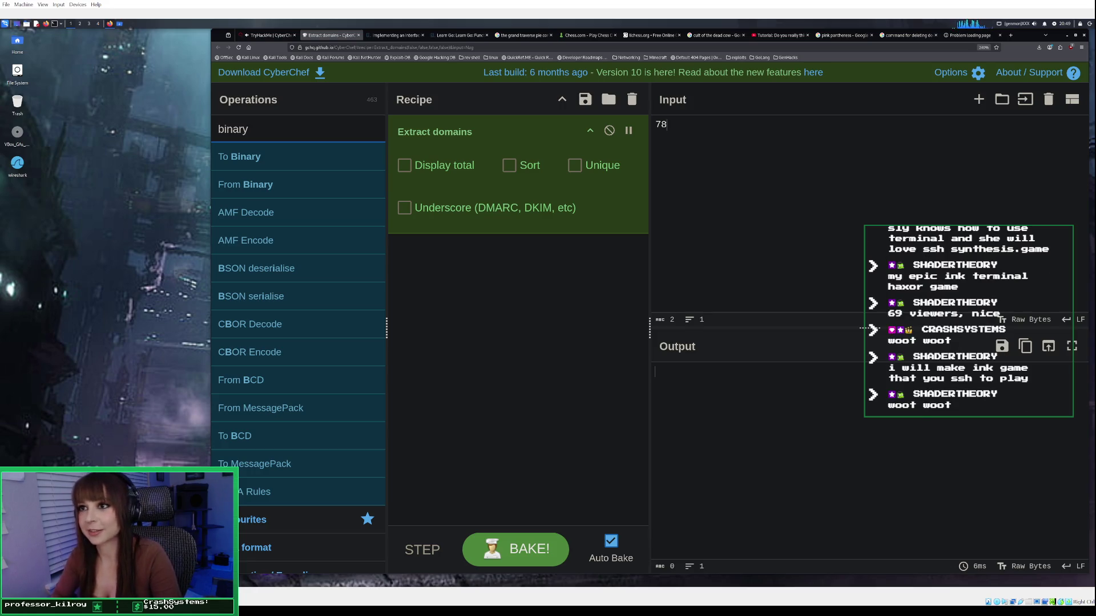
pyautogui.doubleClick(281, 162)
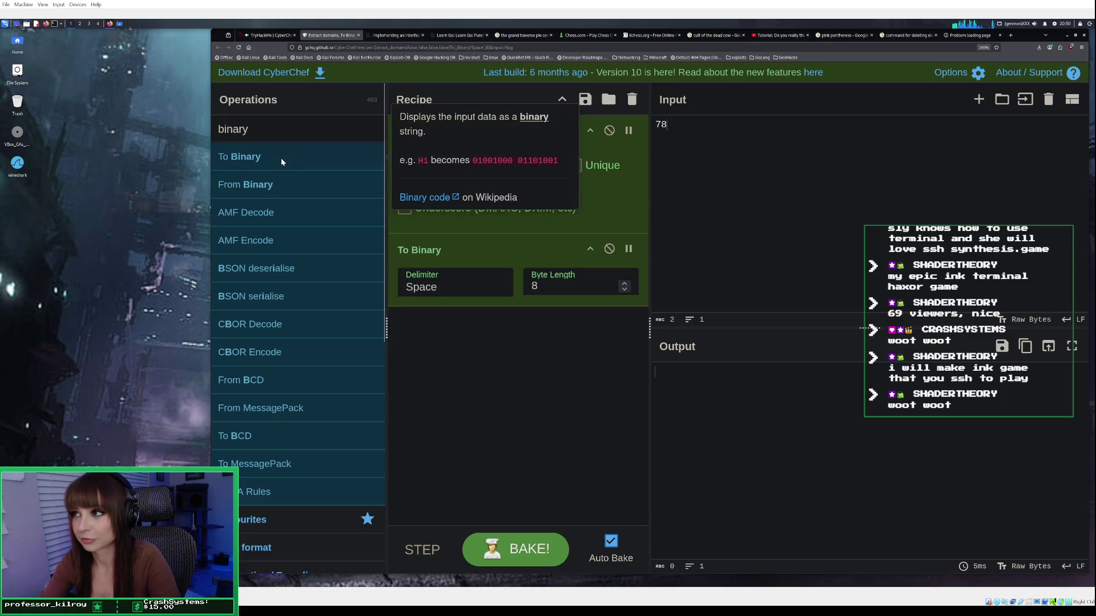
pyautogui.click(631, 101)
pyautogui.doubleClick(362, 163)
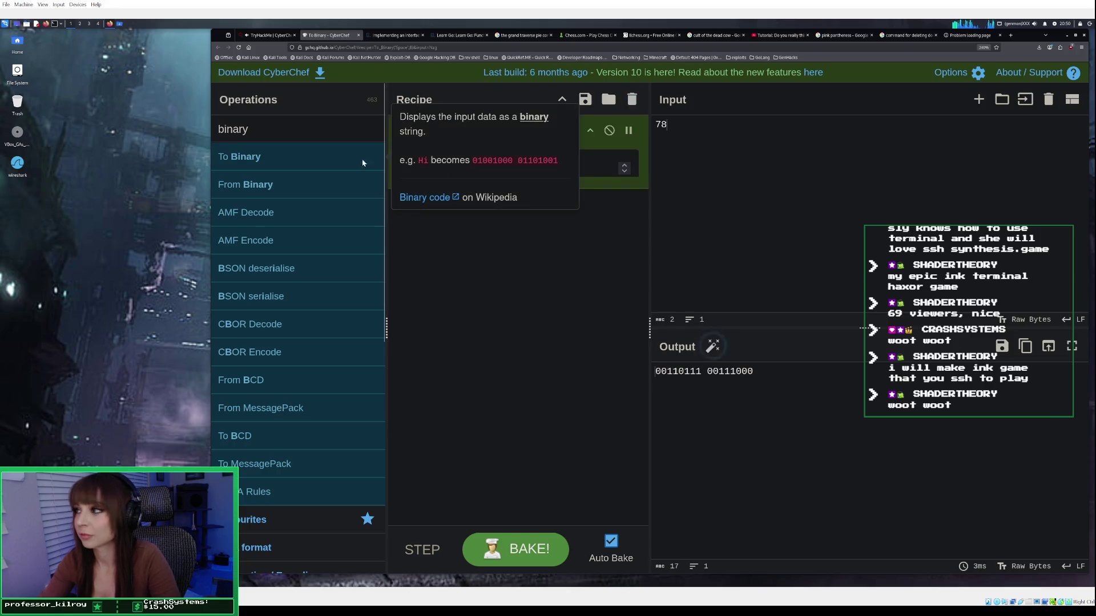
pyautogui.moveTo(756, 372); pyautogui.dragTo(730, 372)
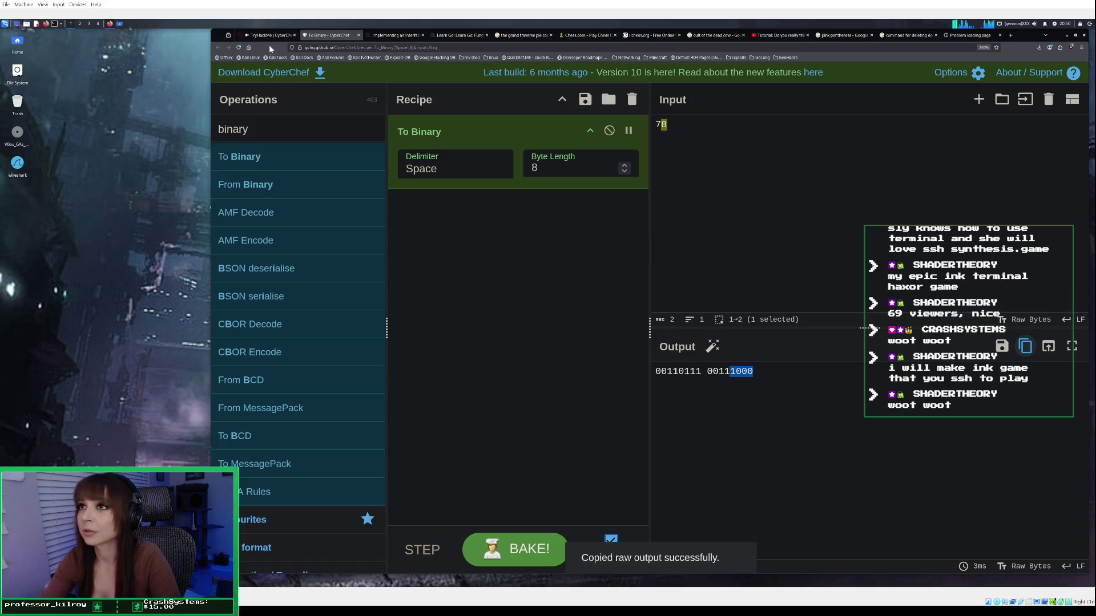
pyautogui.click(269, 34)
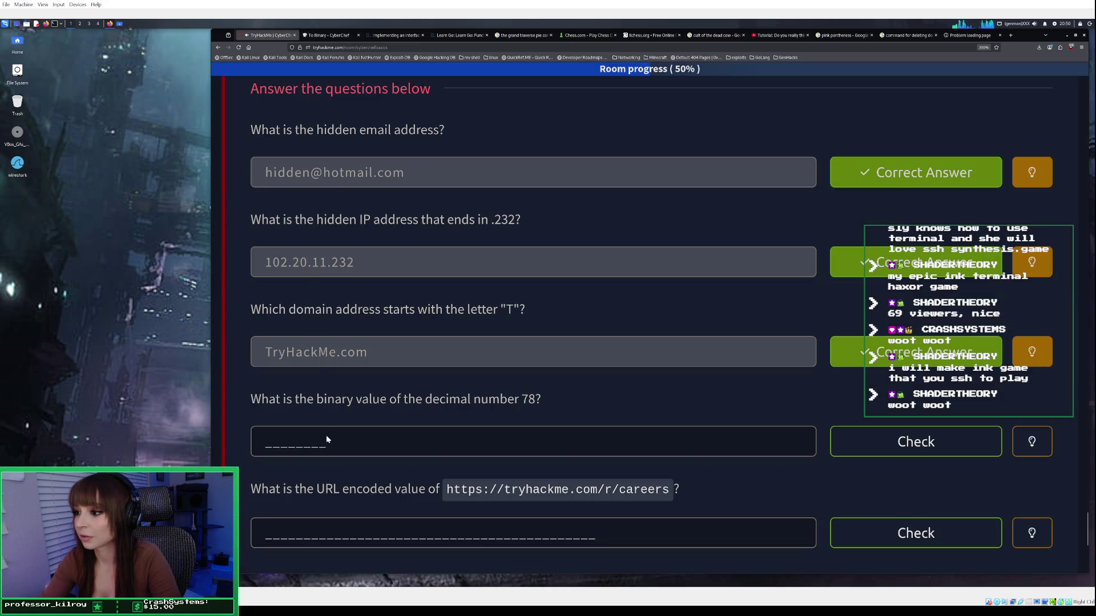
# Paste the copied binary fragment into the binary-of-78 answer and submit it.
pyautogui.rightClick(329, 450)
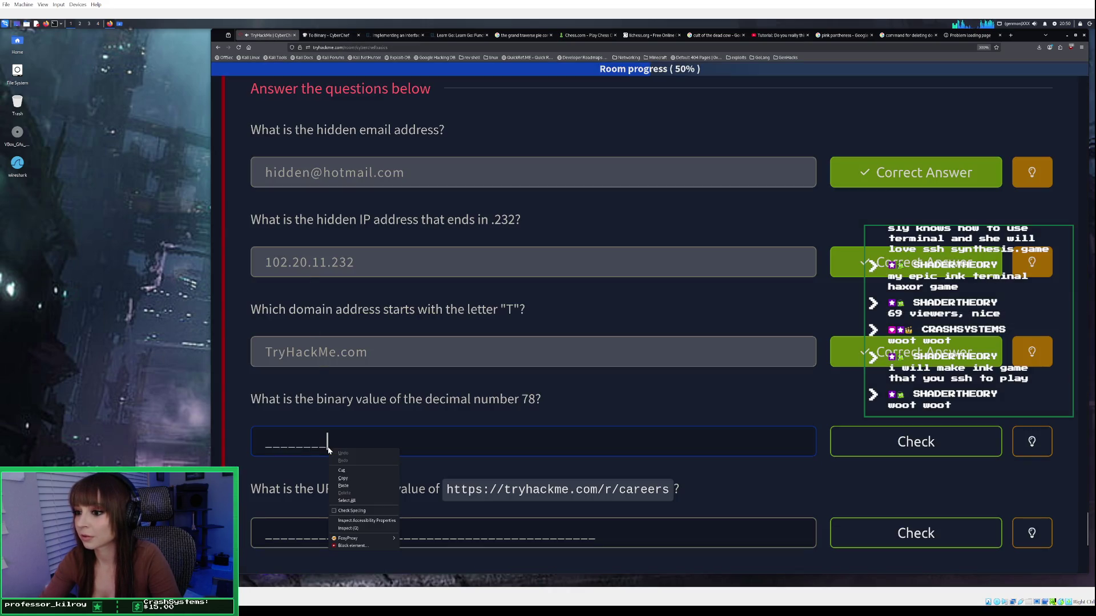
pyautogui.click(349, 485)
pyautogui.press('Return')
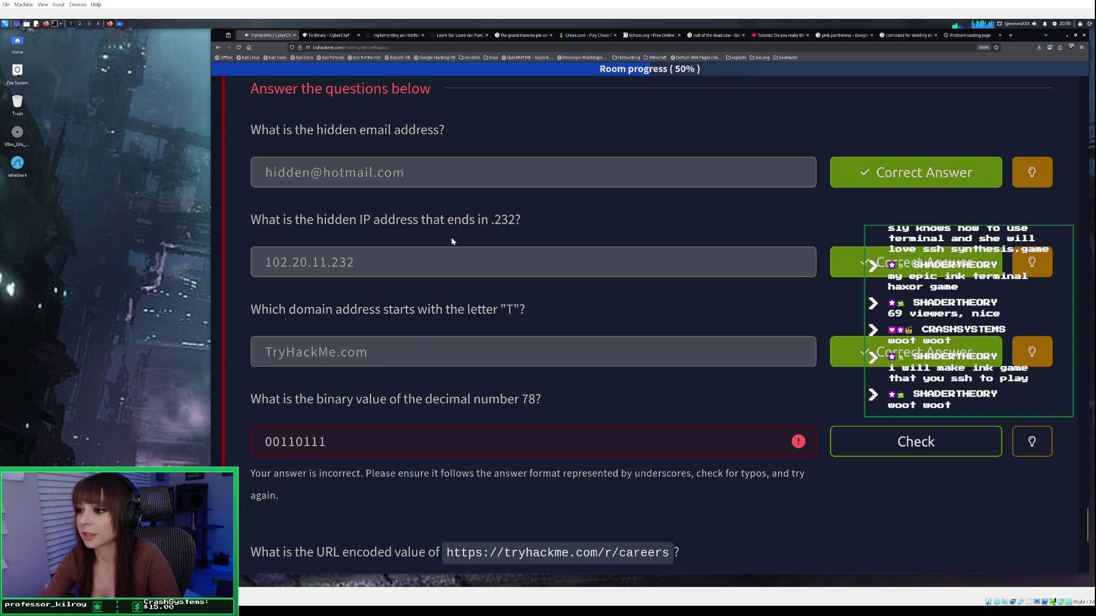
pyautogui.click(328, 35)
# Copy the first output byte 00110111 from CyberChef.
pyautogui.click(719, 144)
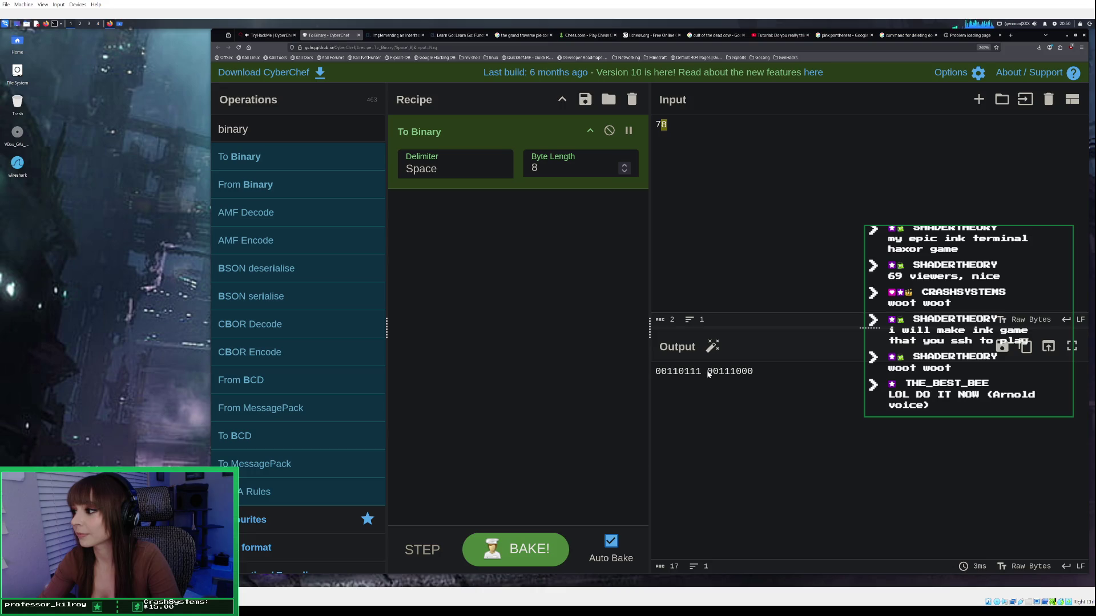
pyautogui.moveTo(702, 372); pyautogui.dragTo(655, 372)
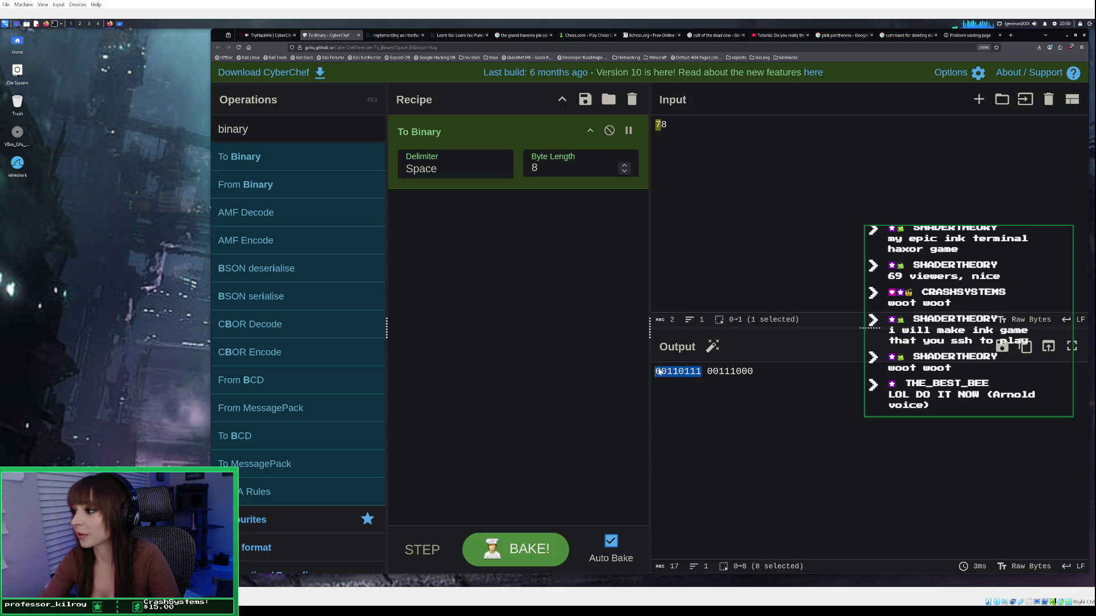
pyautogui.rightClick(682, 374)
pyautogui.click(691, 403)
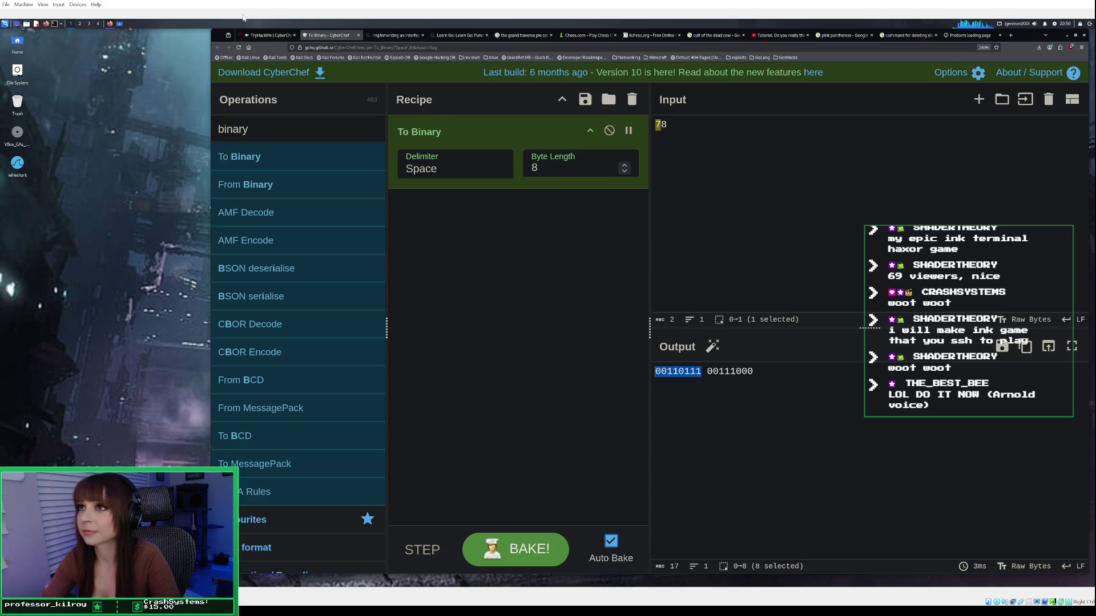
pyautogui.click(271, 36)
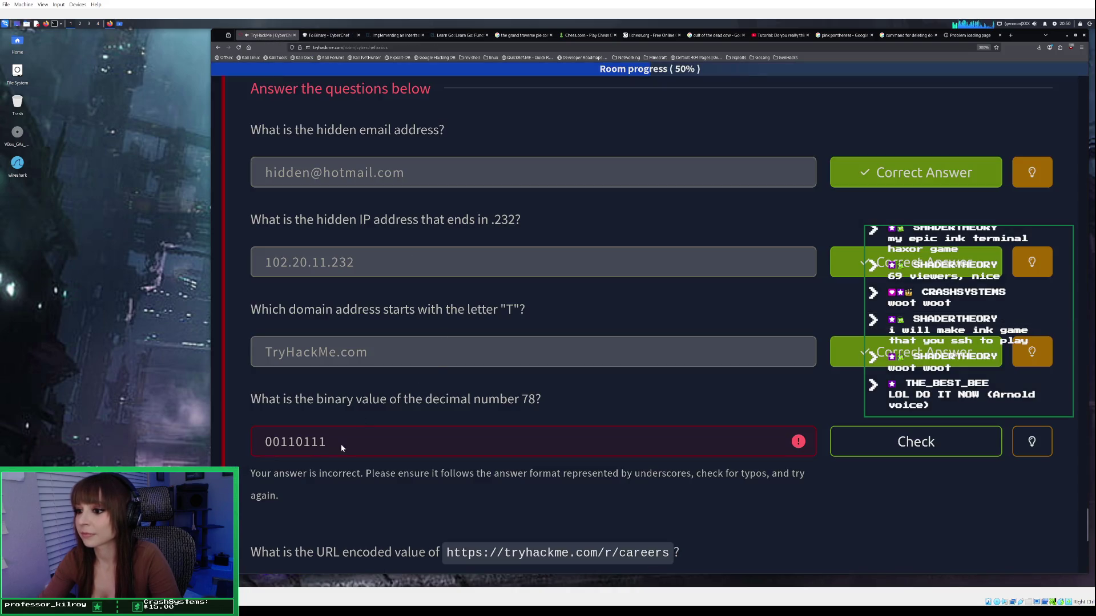
# Replace the answer with 00110111, check it, clear the rejection and reveal the hint.
pyautogui.moveTo(343, 448); pyautogui.dragTo(245, 437)
pyautogui.press('BackSpace')
pyautogui.rightClick(323, 448)
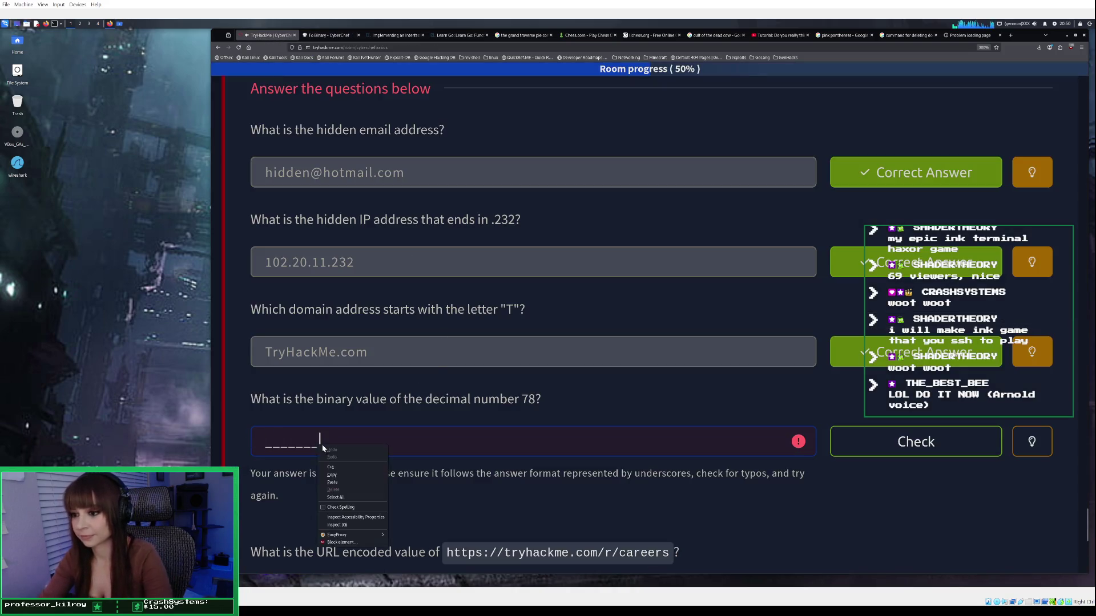
pyautogui.click(359, 481)
pyautogui.click(858, 440)
pyautogui.moveTo(362, 443); pyautogui.dragTo(259, 440)
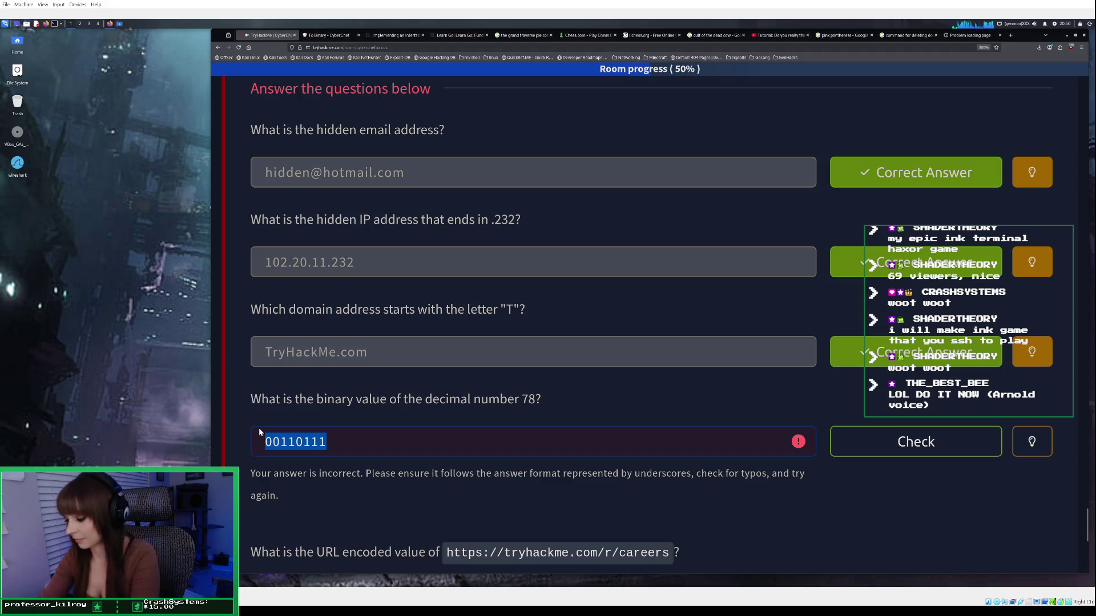
pyautogui.press('BackSpace')
pyautogui.click(1033, 442)
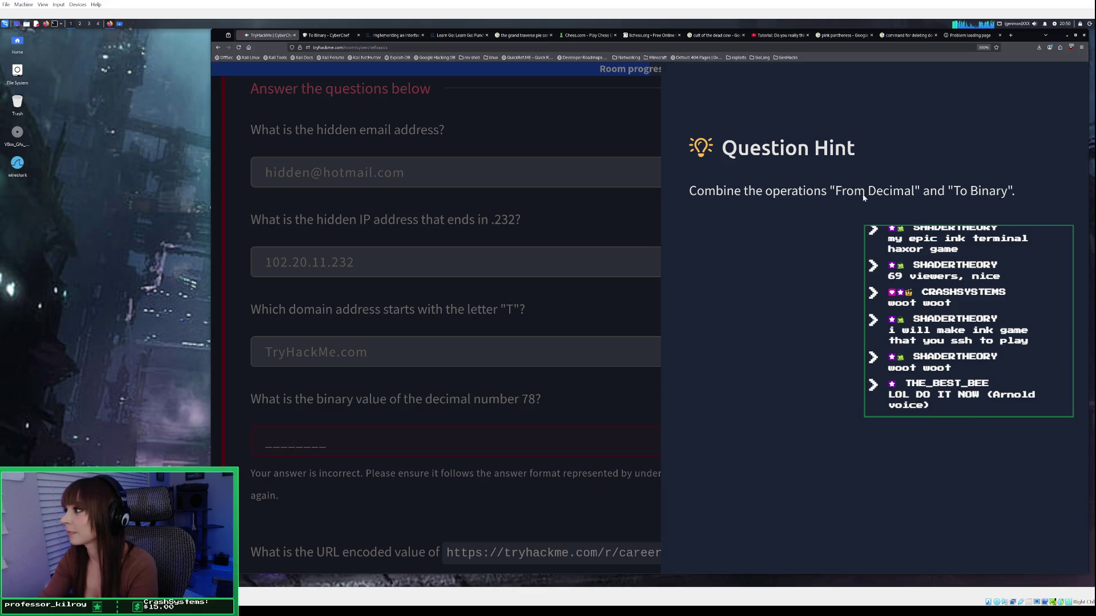
pyautogui.click(334, 36)
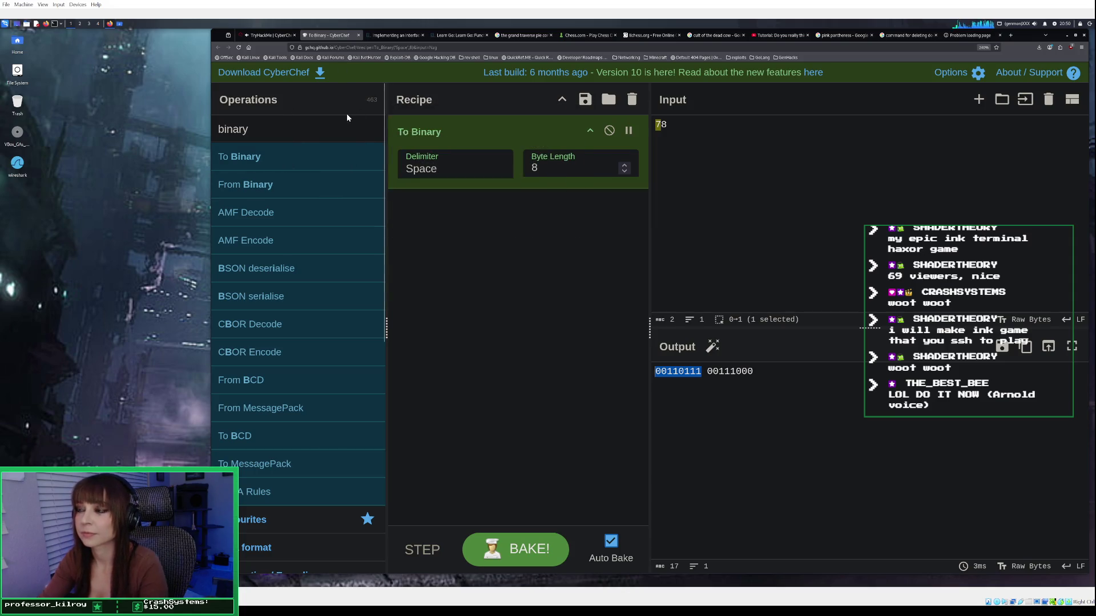
# Rebuild the recipe as From Decimal followed by To Binary, turning 78 into 01001110.
pyautogui.click(632, 99)
pyautogui.click(245, 129)
pyautogui.hotkey('ctrl', 'a')
pyautogui.write('from de')
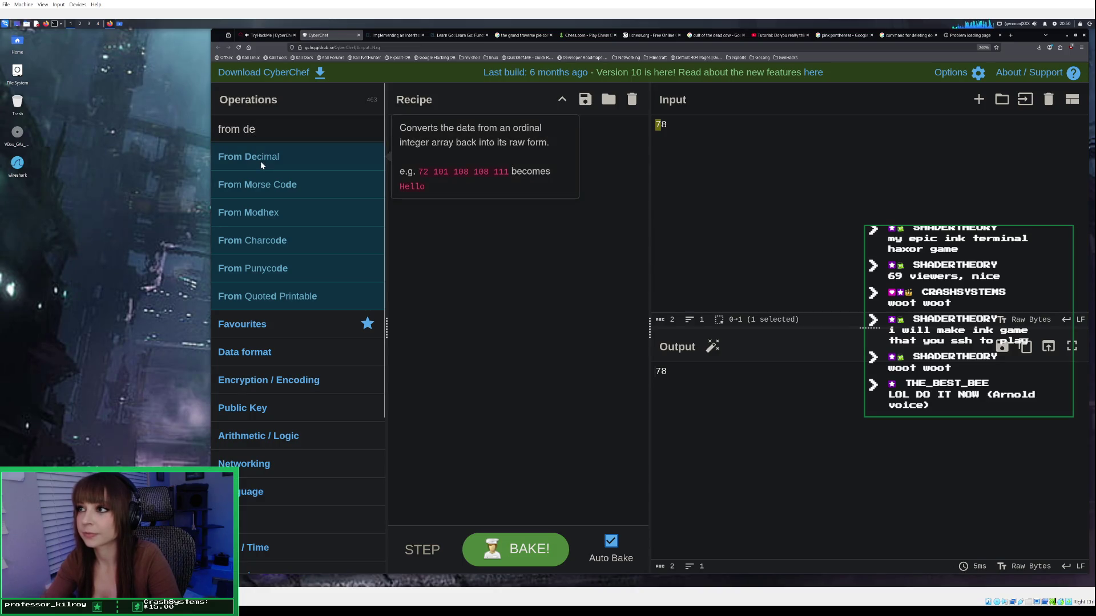
pyautogui.doubleClick(260, 160)
pyautogui.hotkey('ctrl', 'a')
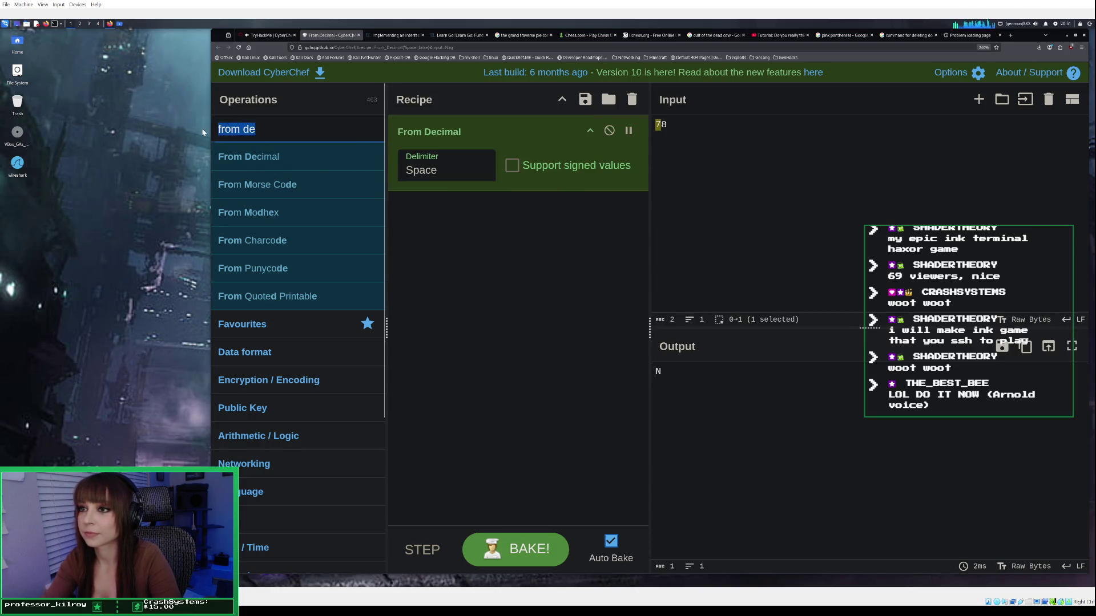
pyautogui.write('to binar')
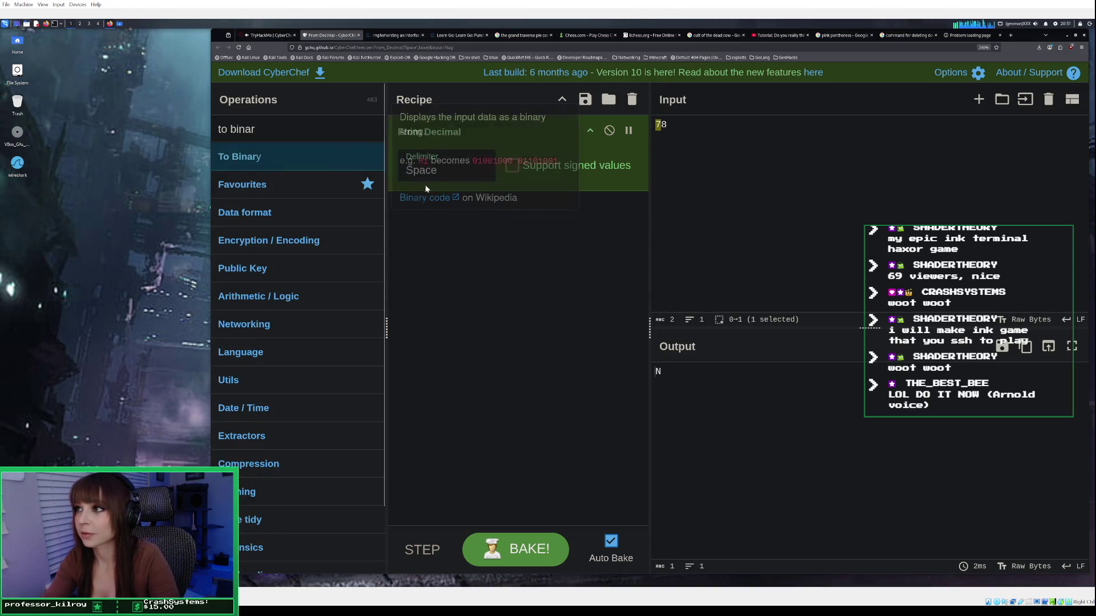
pyautogui.doubleClick(294, 157)
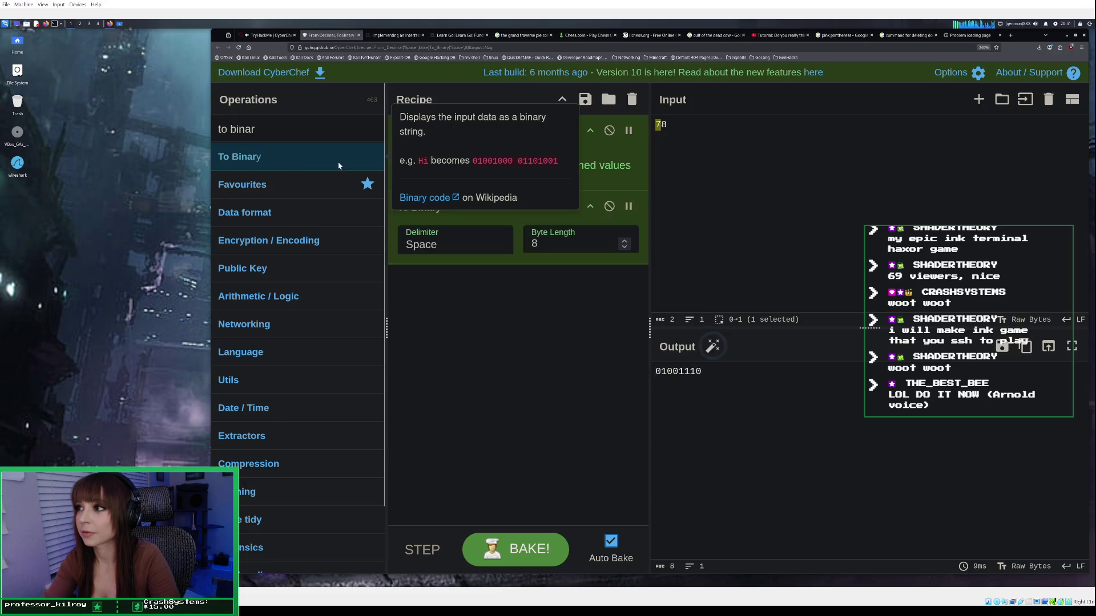
pyautogui.click(1026, 346)
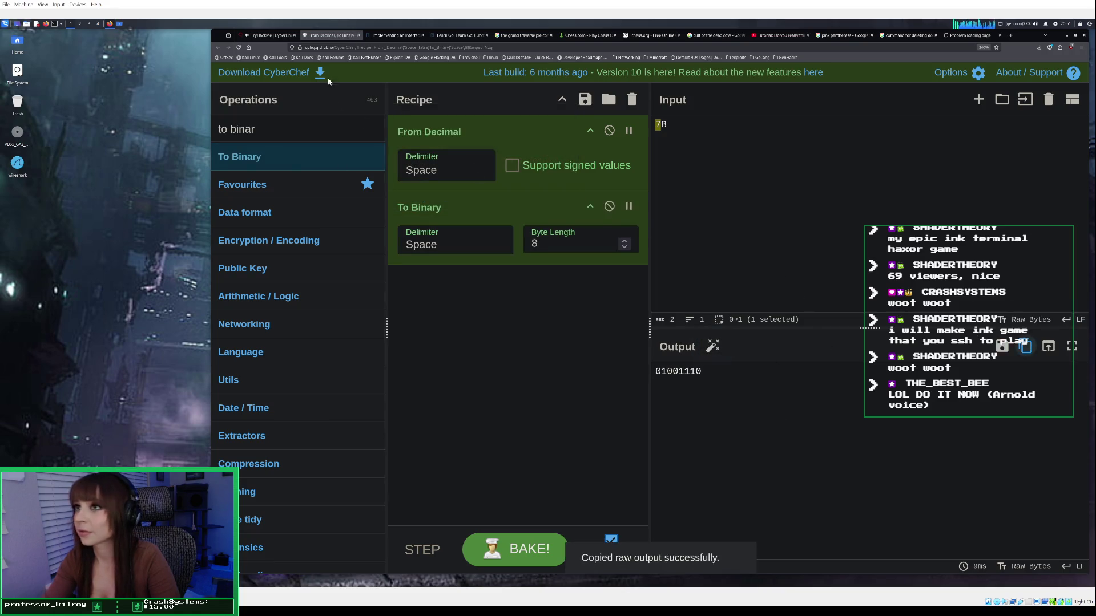
pyautogui.hotkey('ctrl', 'pageup')
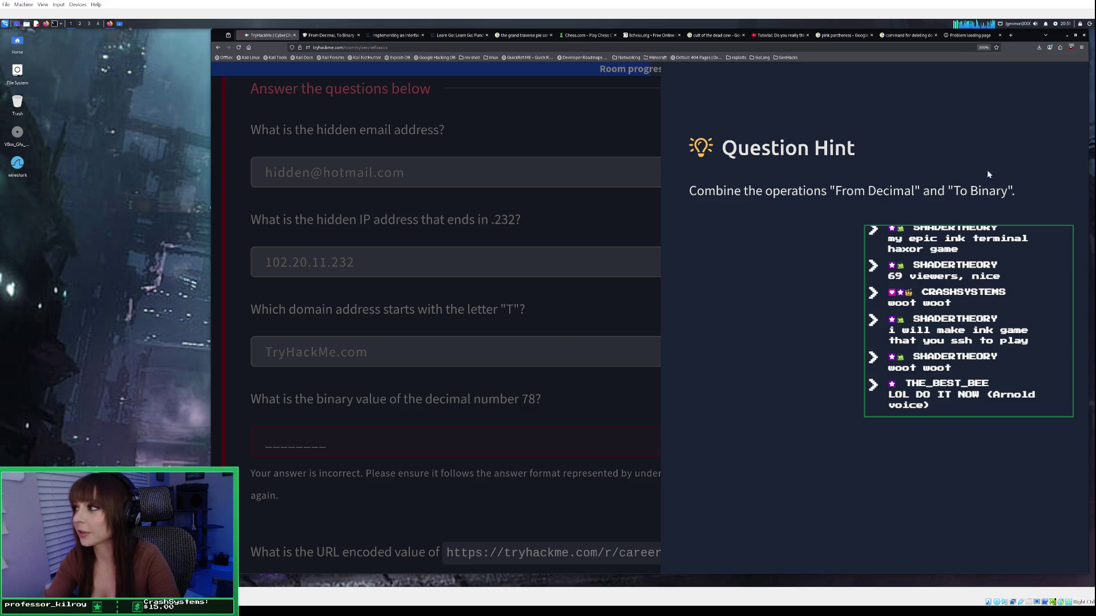
pyautogui.click(562, 435)
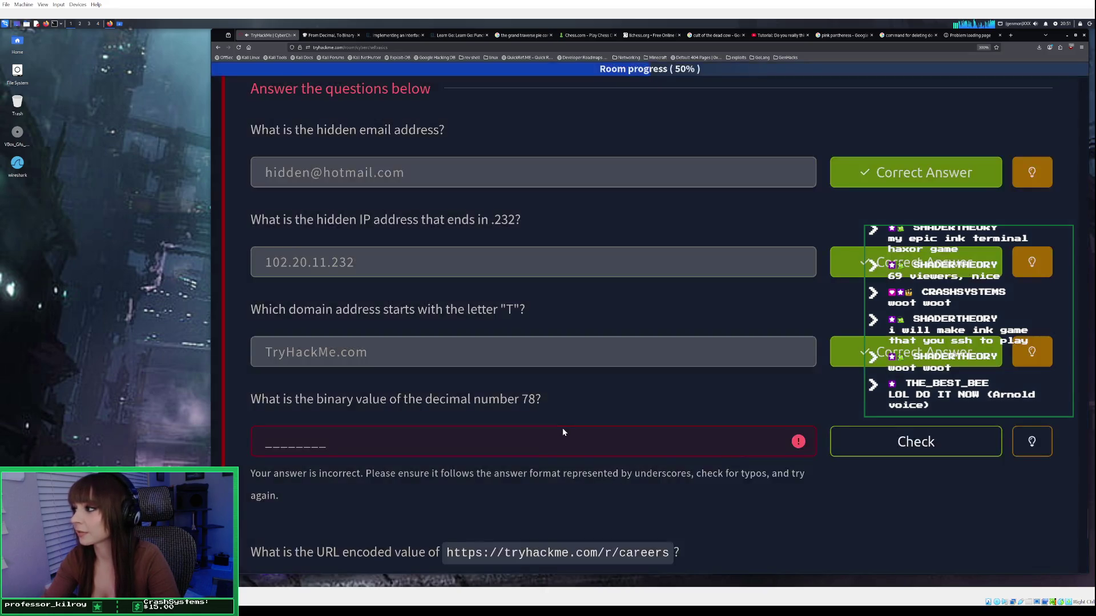
pyautogui.rightClick(338, 449)
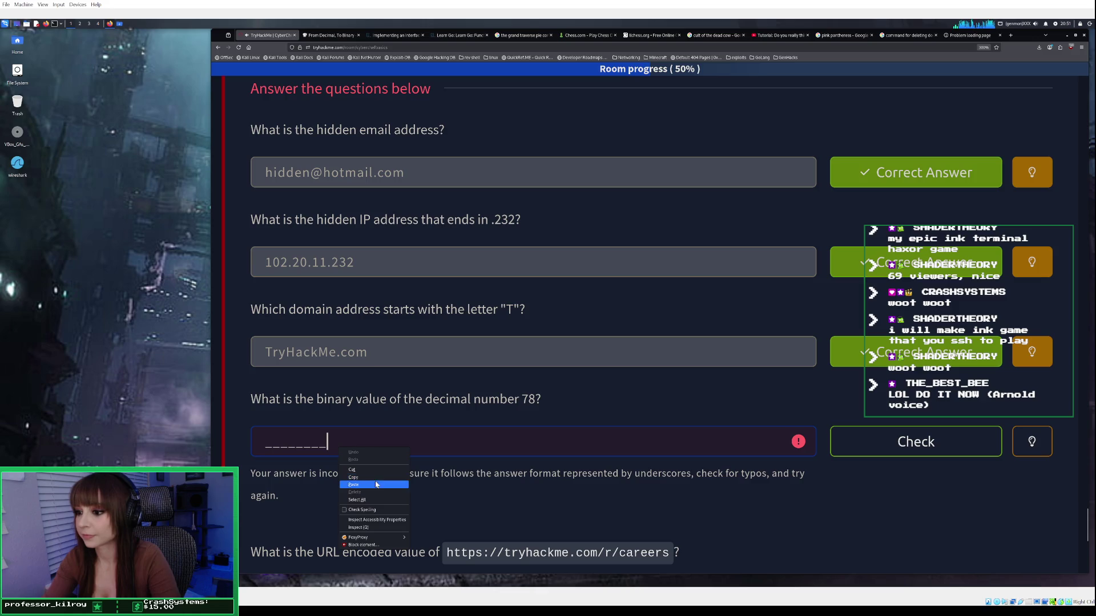
pyautogui.click(350, 485)
pyautogui.click(896, 453)
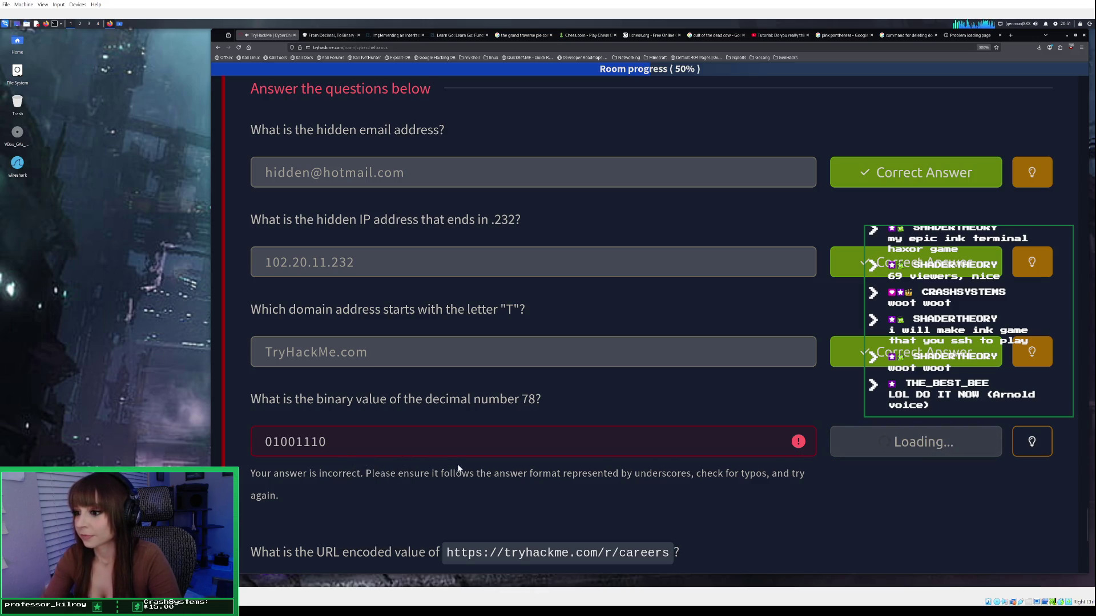
pyautogui.scroll(-2, 464, 458)
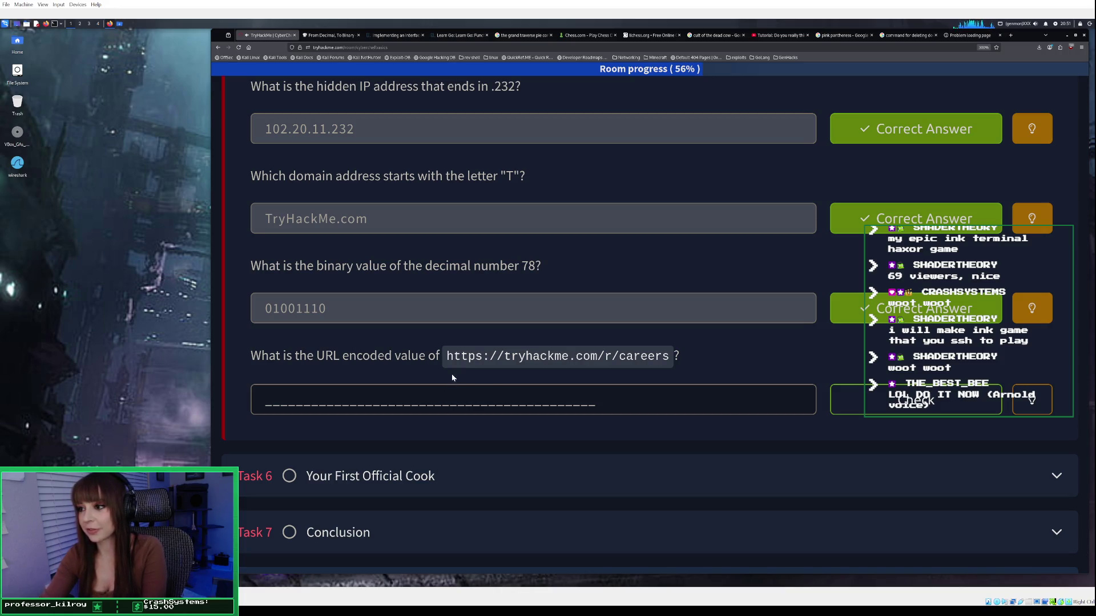
pyautogui.moveTo(670, 360); pyautogui.dragTo(468, 363)
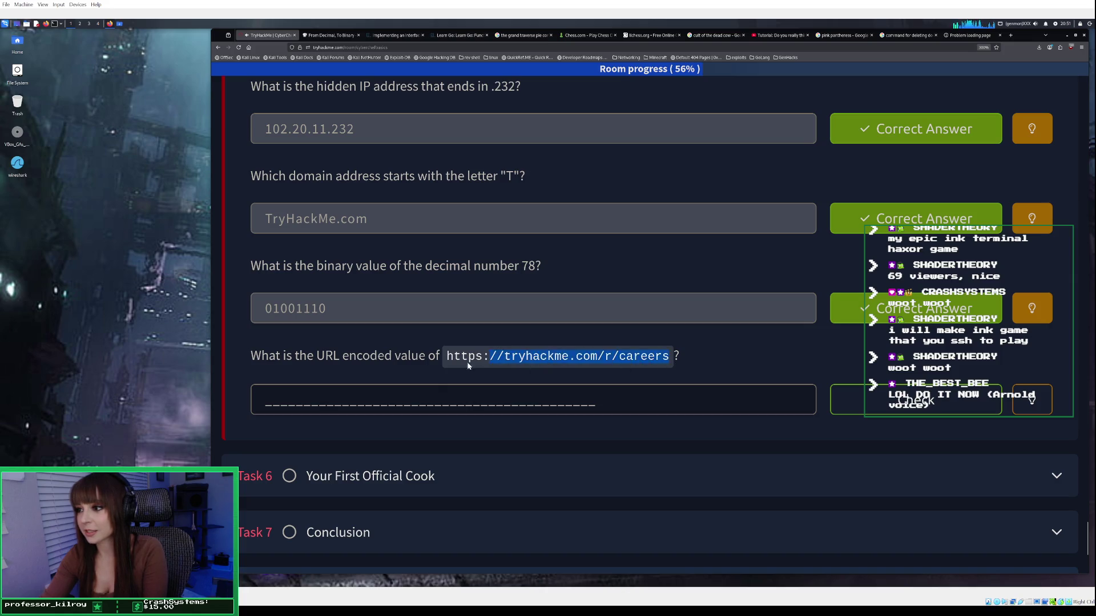
# Copy the careers URL and replace the CyberChef recipe with URL Encode alone.
pyautogui.rightClick(450, 363)
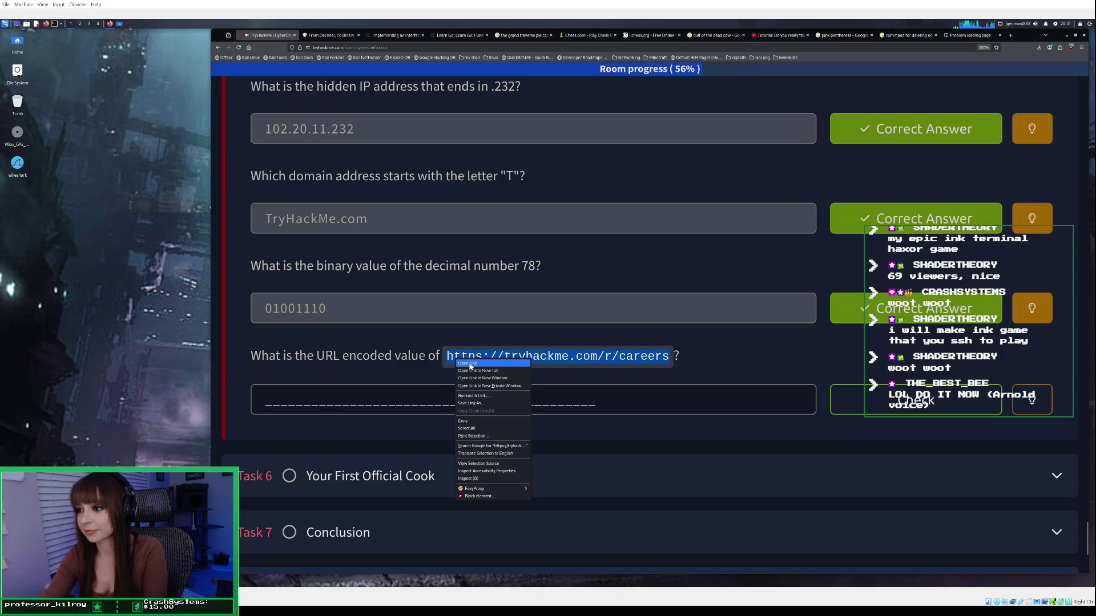
pyautogui.click(480, 404)
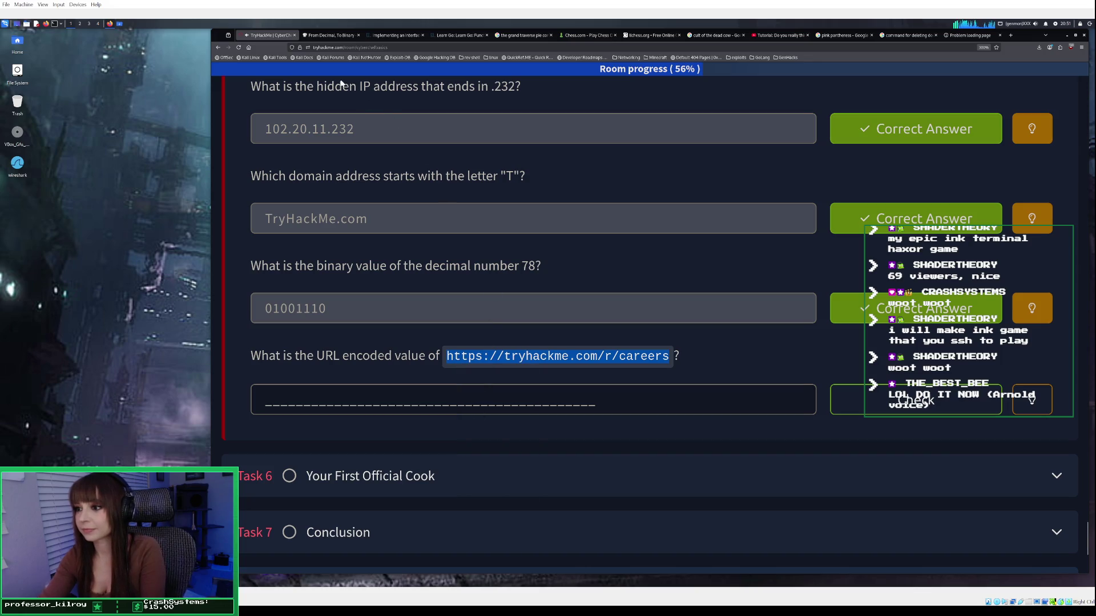
pyautogui.click(331, 36)
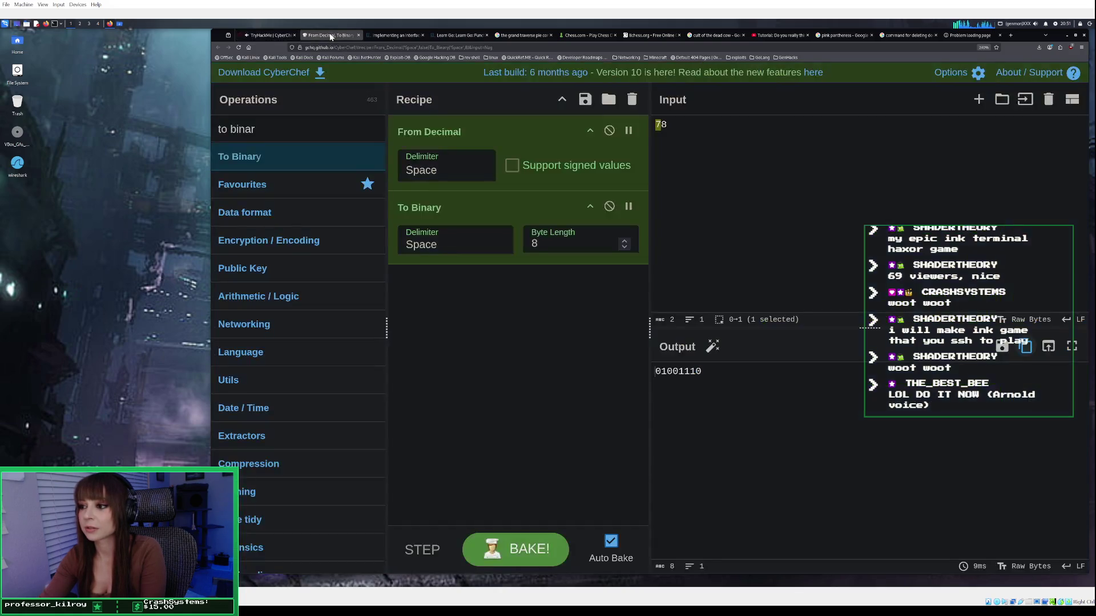
pyautogui.moveTo(336, 135); pyautogui.dragTo(216, 129)
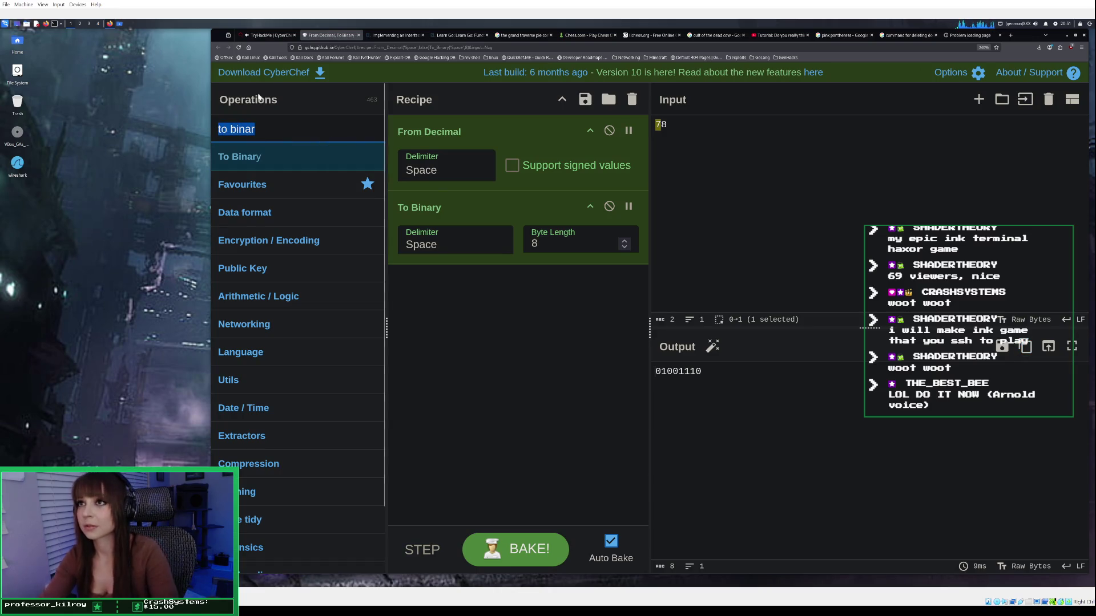
pyautogui.click(278, 35)
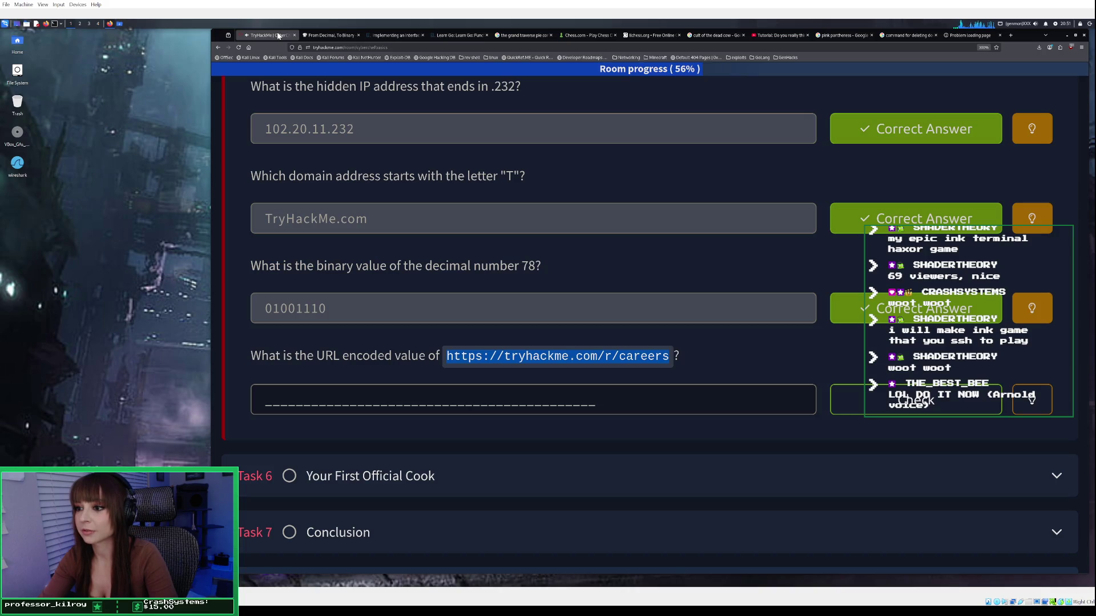
pyautogui.click(326, 36)
pyautogui.click(631, 99)
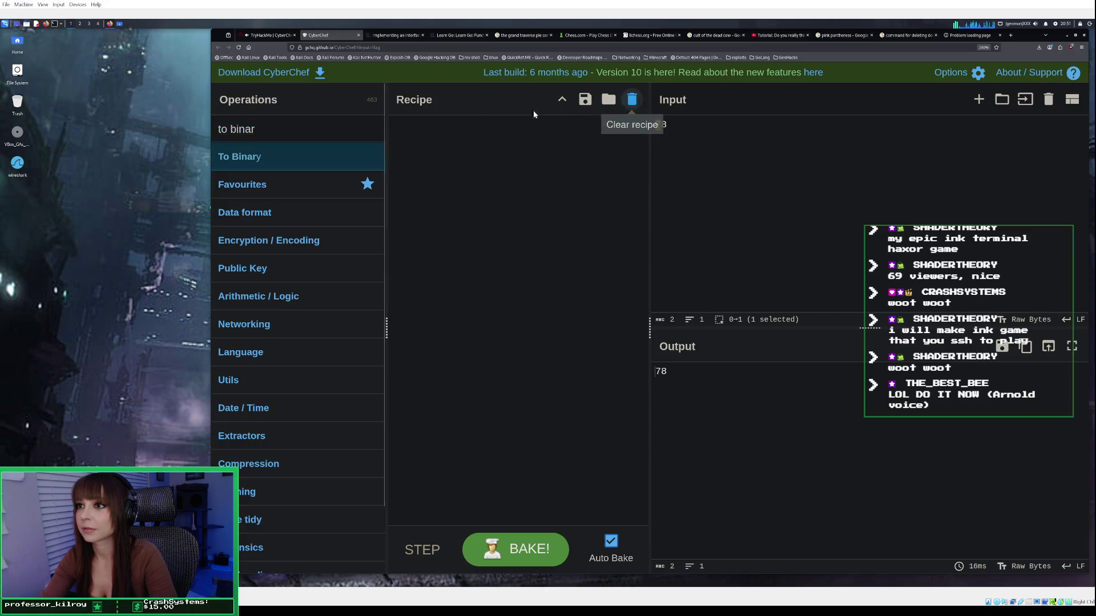
pyautogui.click(240, 129)
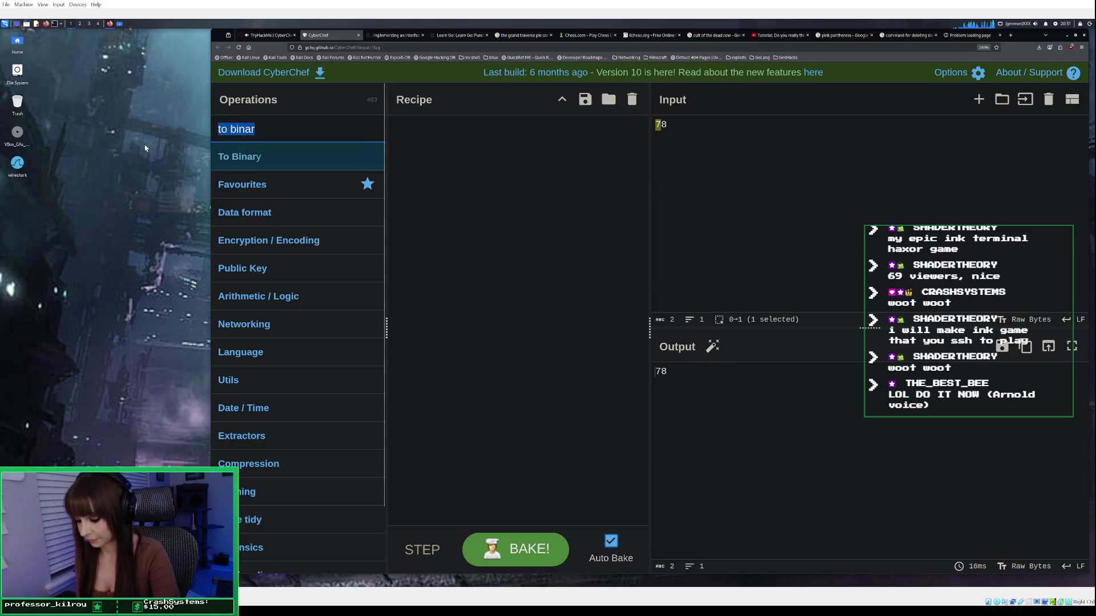
pyautogui.write('url')
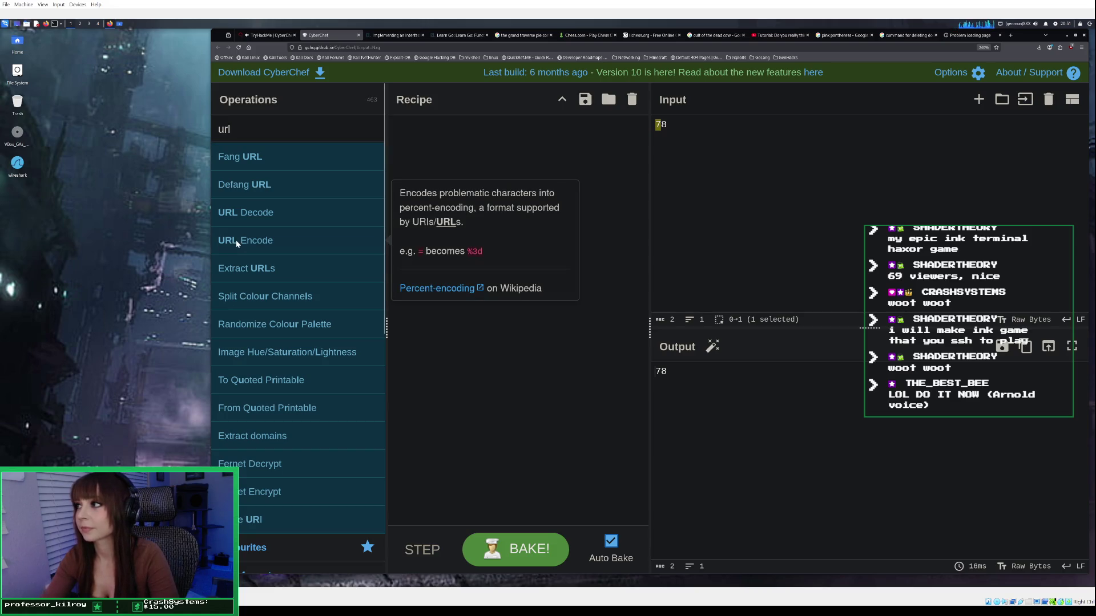
pyautogui.doubleClick(274, 246)
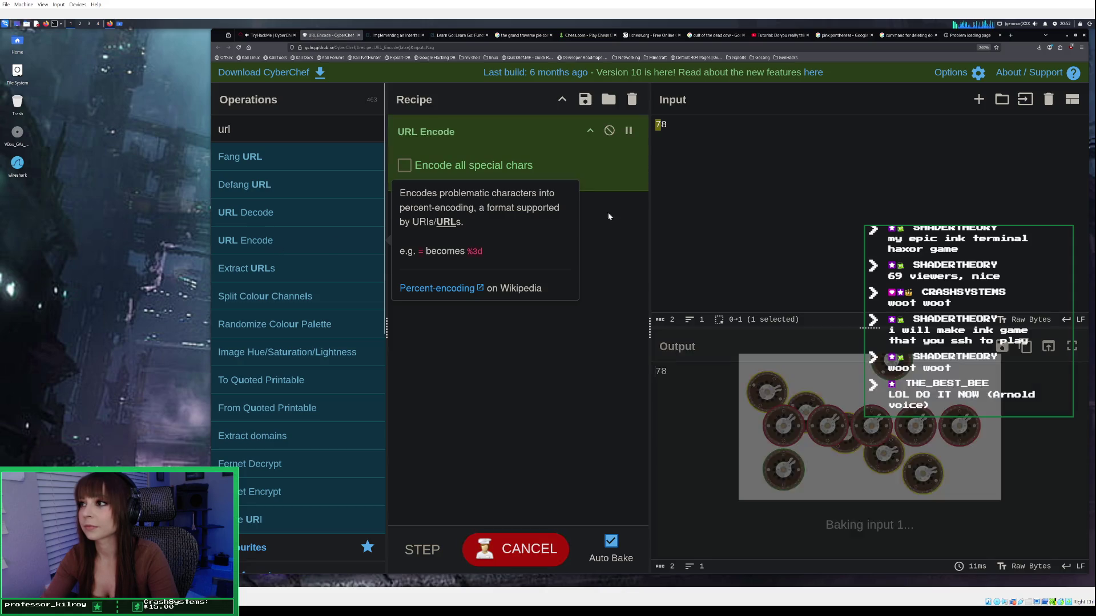
pyautogui.click(1049, 99)
pyautogui.rightClick(742, 137)
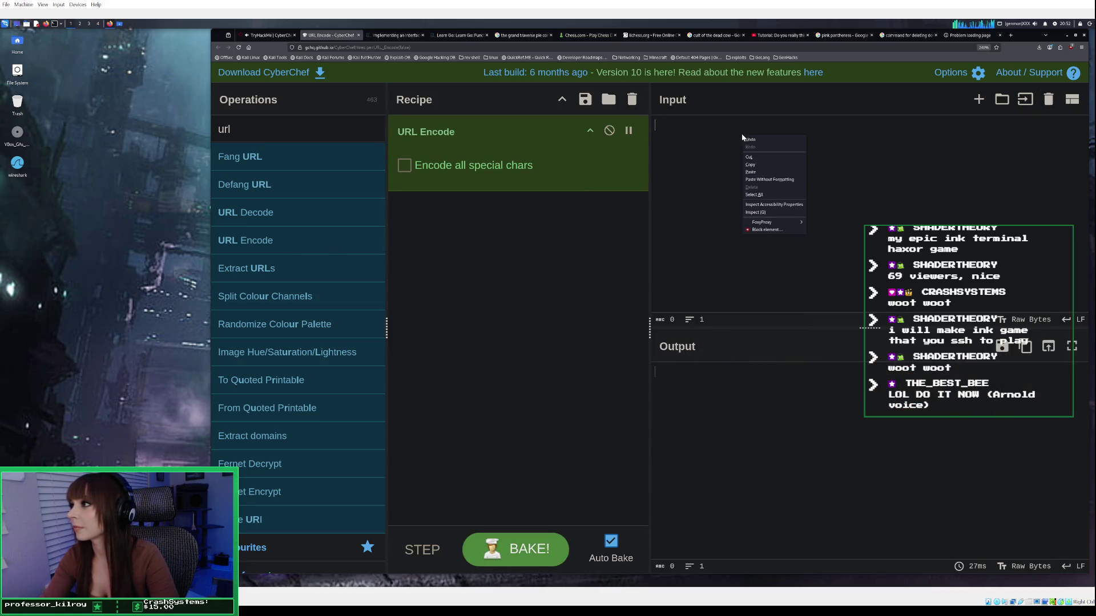
pyautogui.click(754, 171)
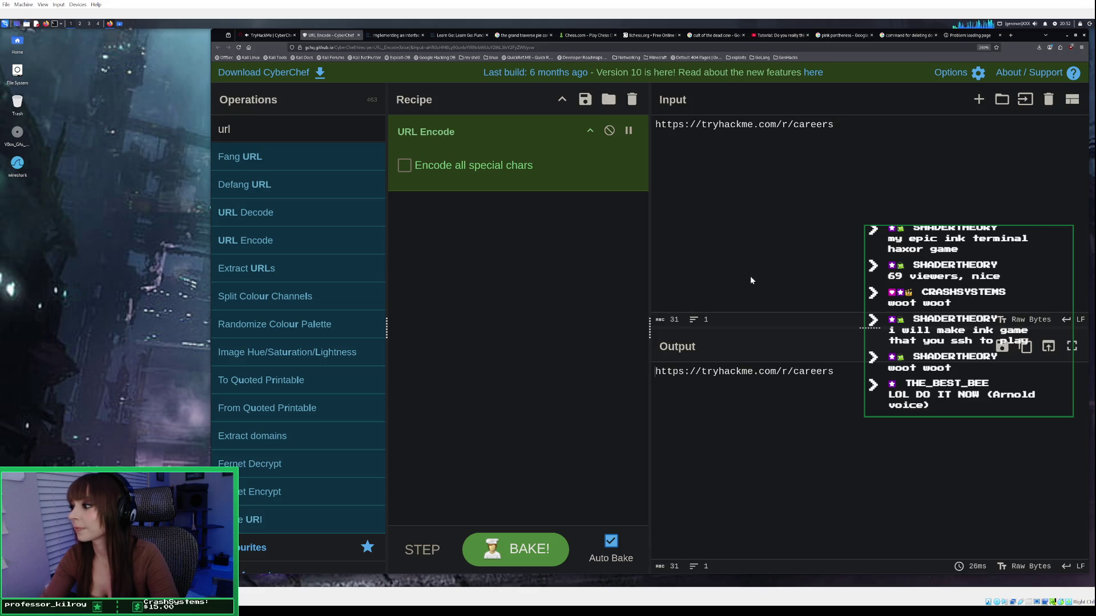
pyautogui.click(513, 551)
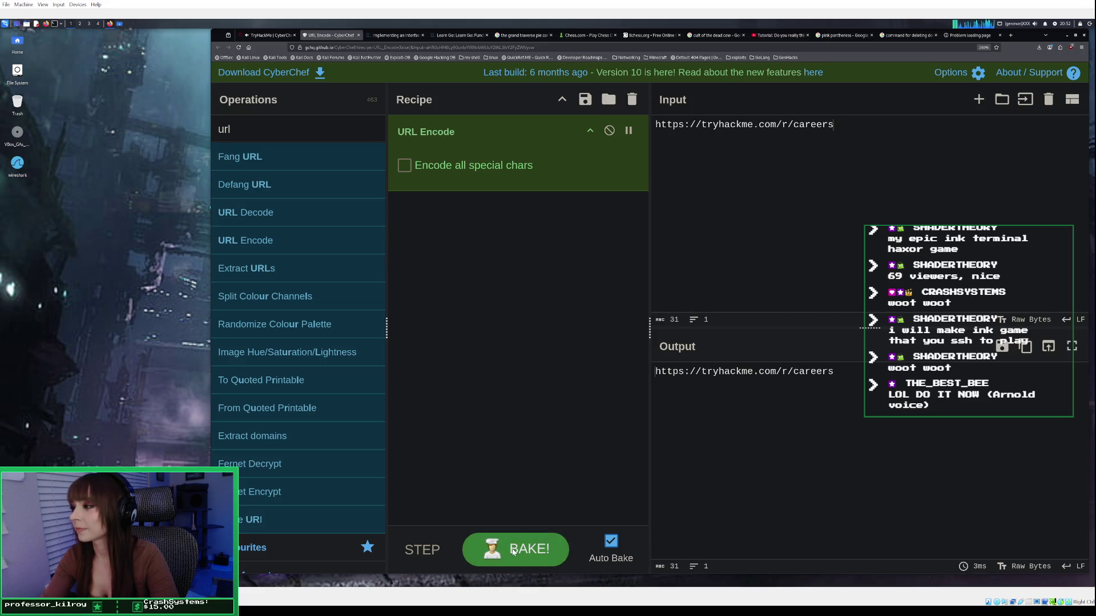
# Enable 'Encode all special chars' in CyberChef's URL Encode recipe and copy the encoded careers URL.
pyautogui.click(273, 36)
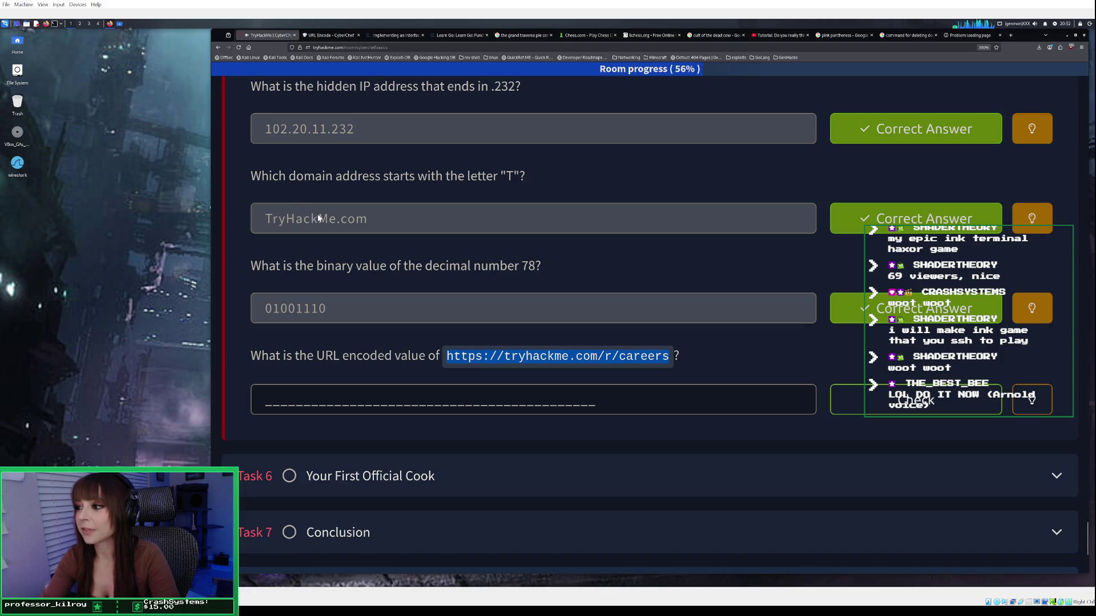
pyautogui.click(321, 39)
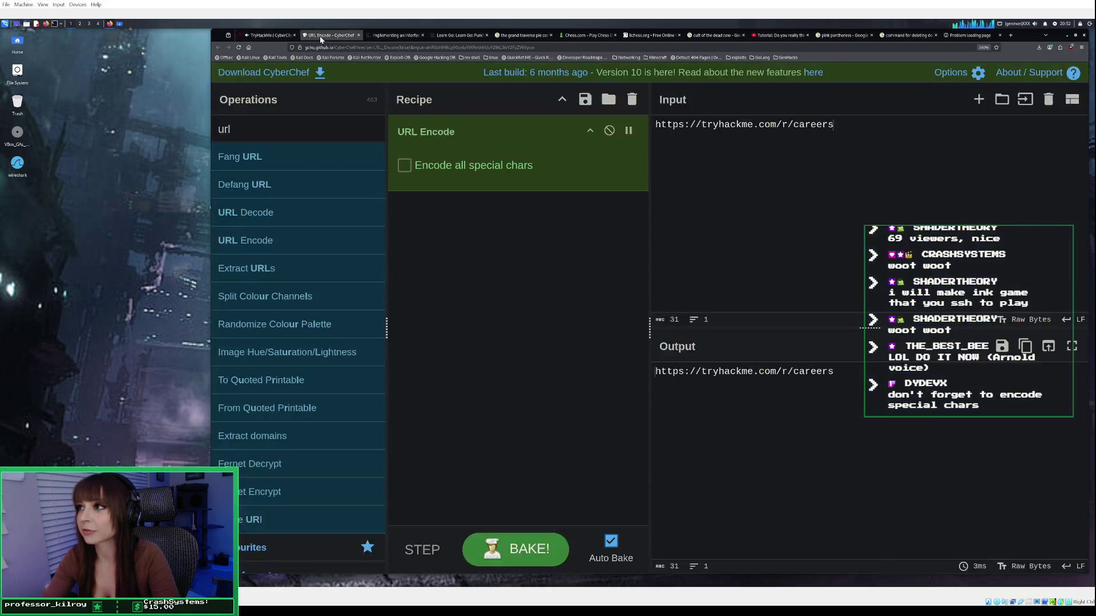
pyautogui.press('BackSpace')
pyautogui.press('BackSpace')
pyautogui.press('BackSpace')
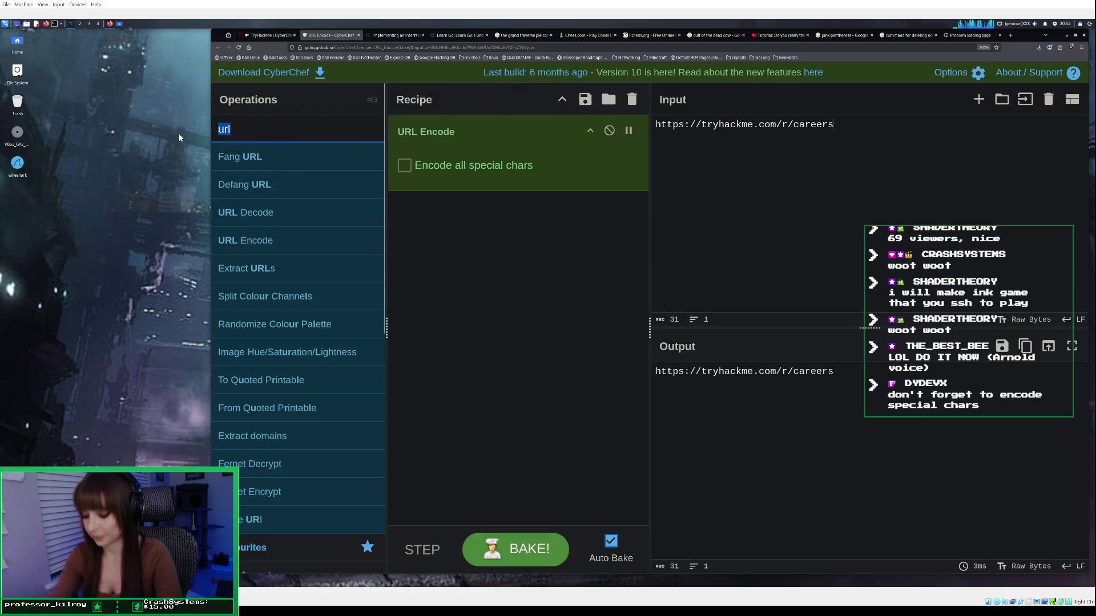
pyautogui.write('from ')
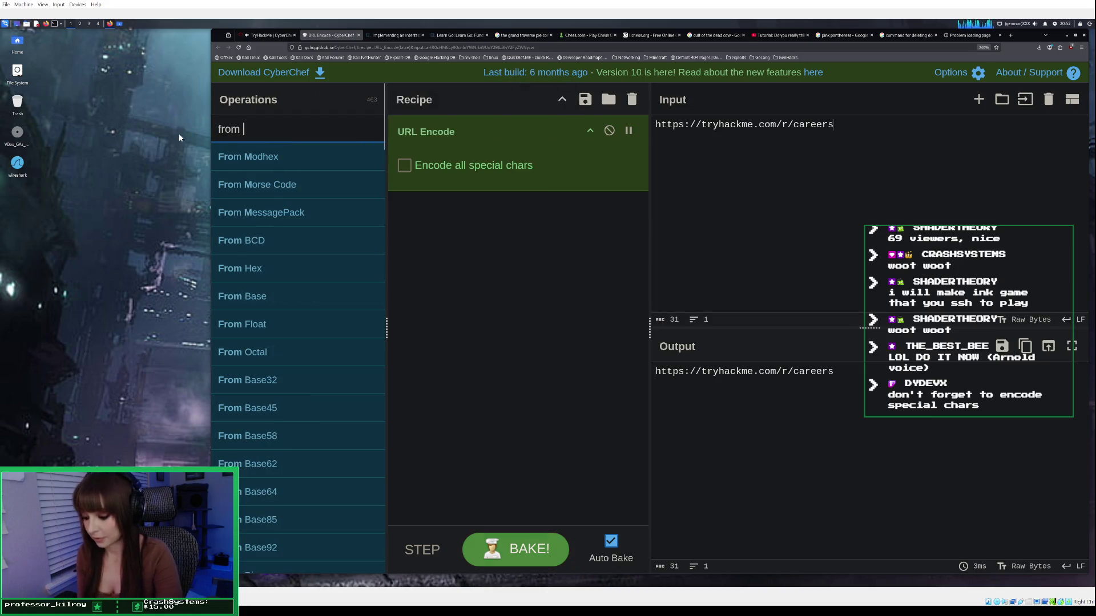
pyautogui.write('url')
pyautogui.press('BackSpace')
pyautogui.press('BackSpace')
pyautogui.press('BackSpace')
pyautogui.press('BackSpace')
pyautogui.press('BackSpace')
pyautogui.press('BackSpace')
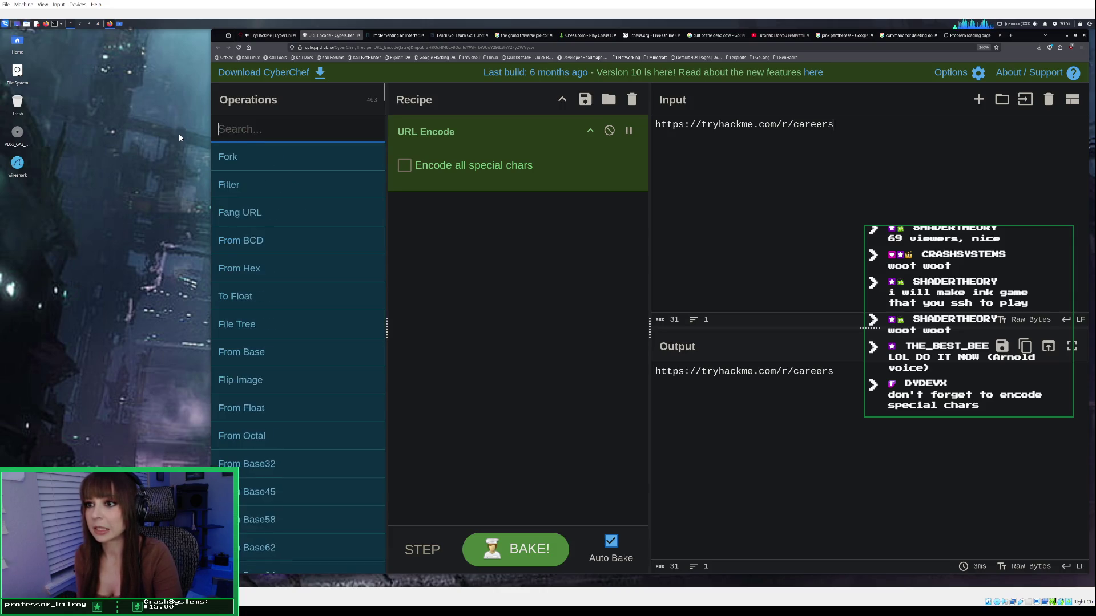
pyautogui.write('from')
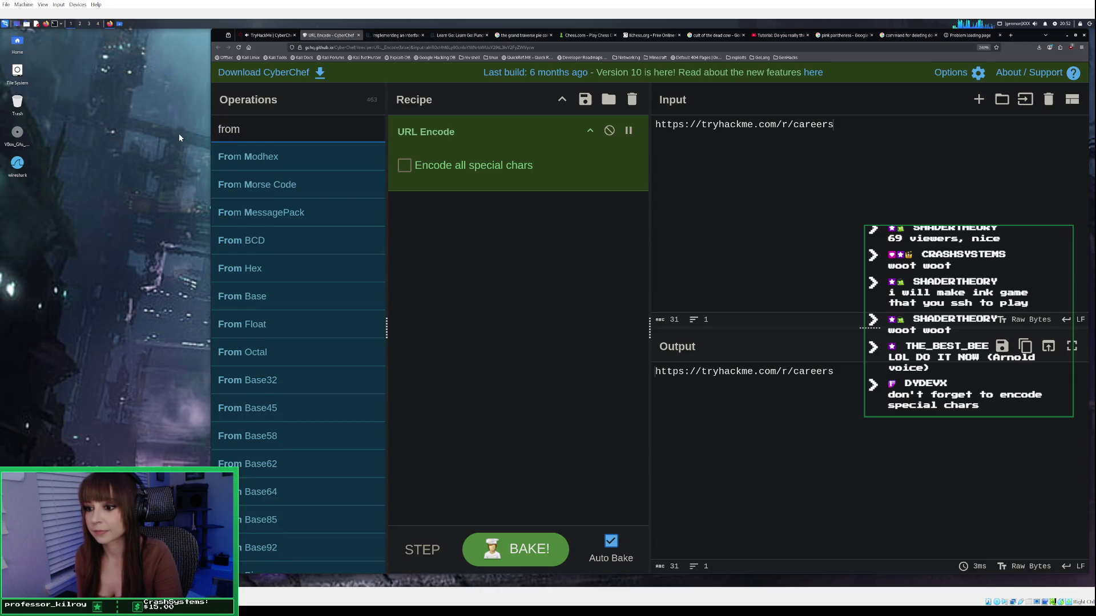
pyautogui.write(' u')
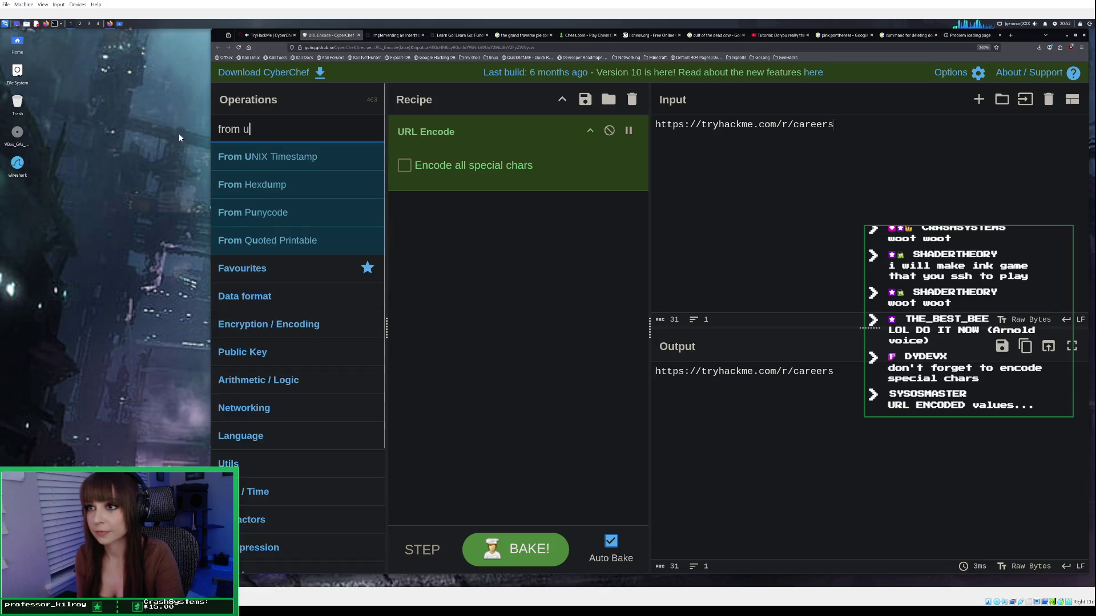
pyautogui.press('BackSpace')
pyautogui.press('BackSpace')
pyautogui.press('BackSpace')
pyautogui.press('BackSpace')
pyautogui.press('BackSpace')
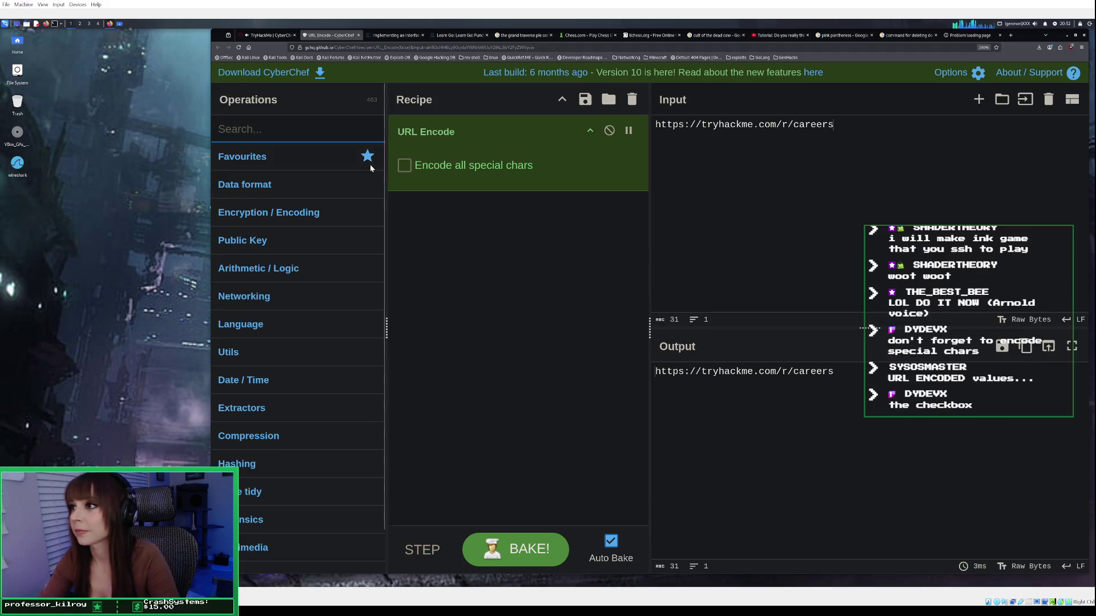
pyautogui.click(405, 166)
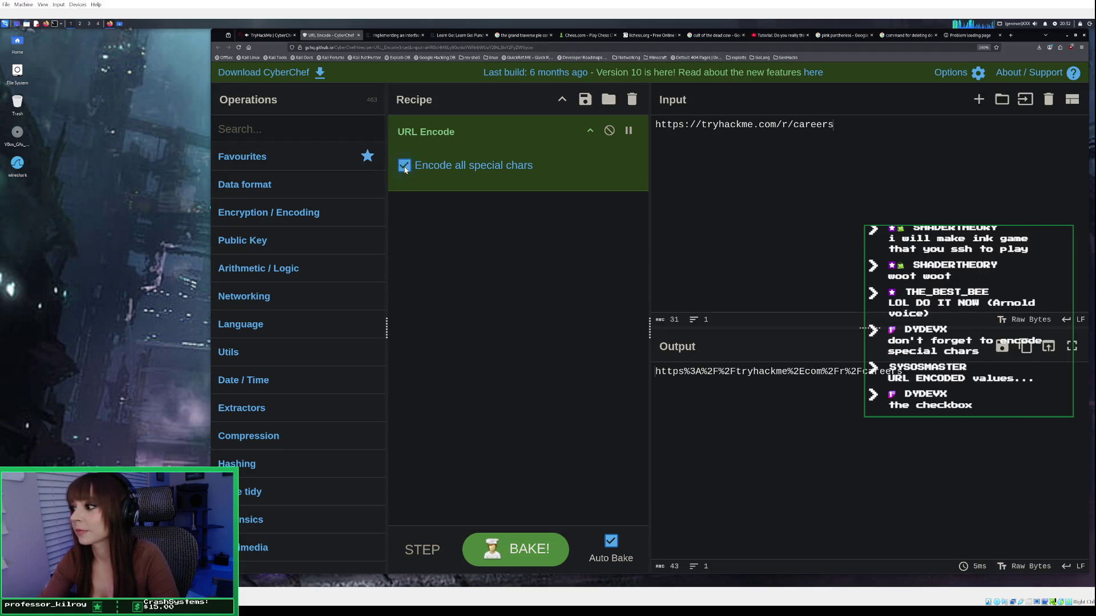
pyautogui.click(1025, 347)
# Submit https%3A%2F%2Ftryhackme%2Ecom%2Fr%2Fcareers as the TryHackMe URL-encoding answer.
pyautogui.click(268, 35)
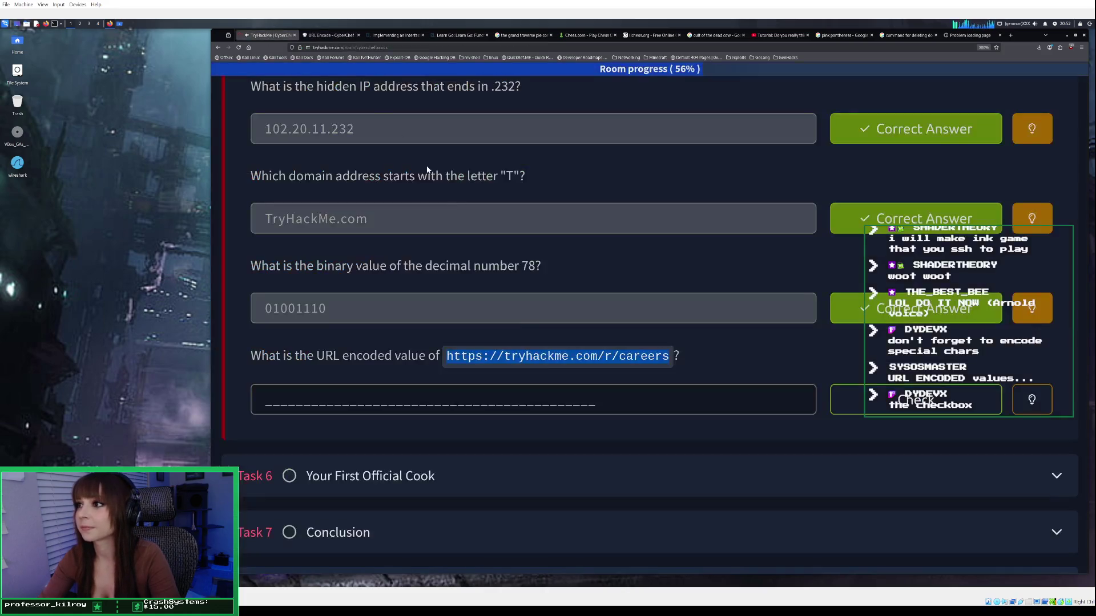
pyautogui.click(327, 403)
pyautogui.rightClick(327, 403)
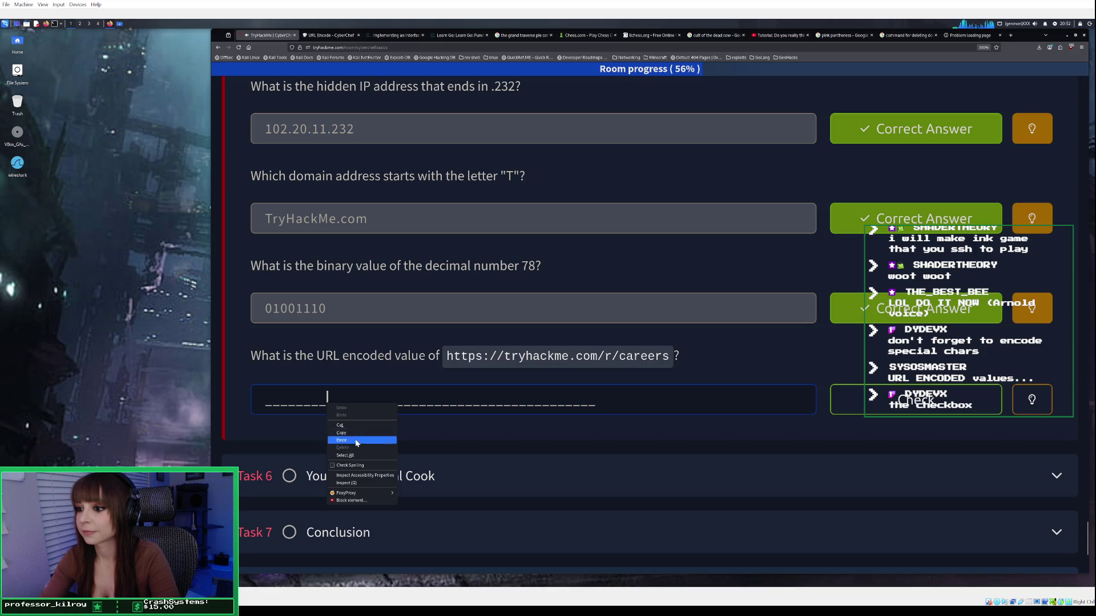
pyautogui.click(357, 440)
pyautogui.click(916, 399)
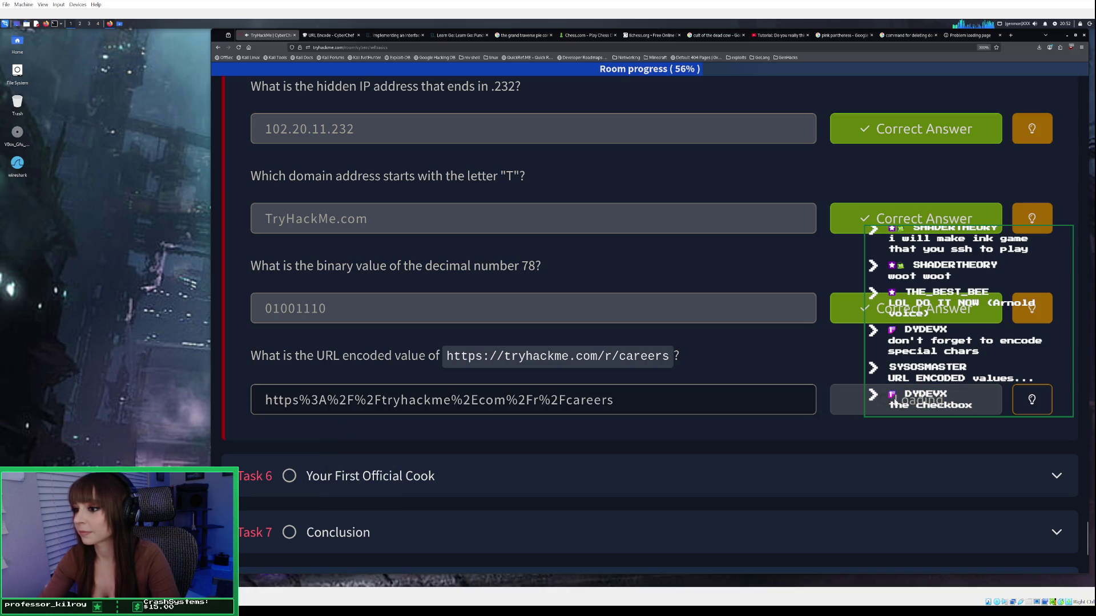
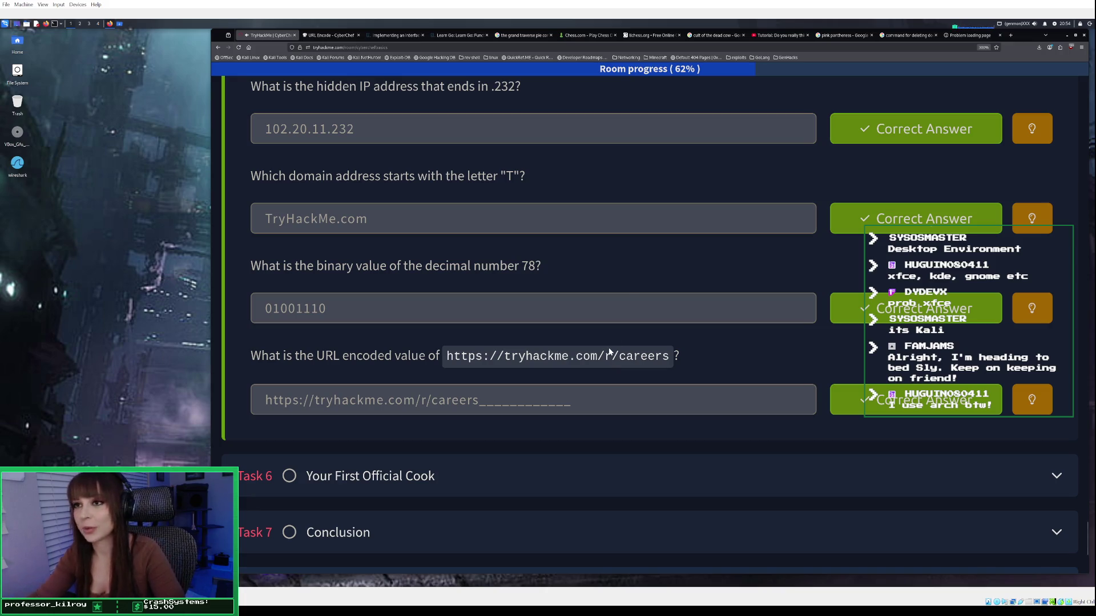
# Expand Task 6 'Your First Official Cook' and scroll to its IP, base64 and URL-decoding questions.
pyautogui.scroll(-2, 398, 469)
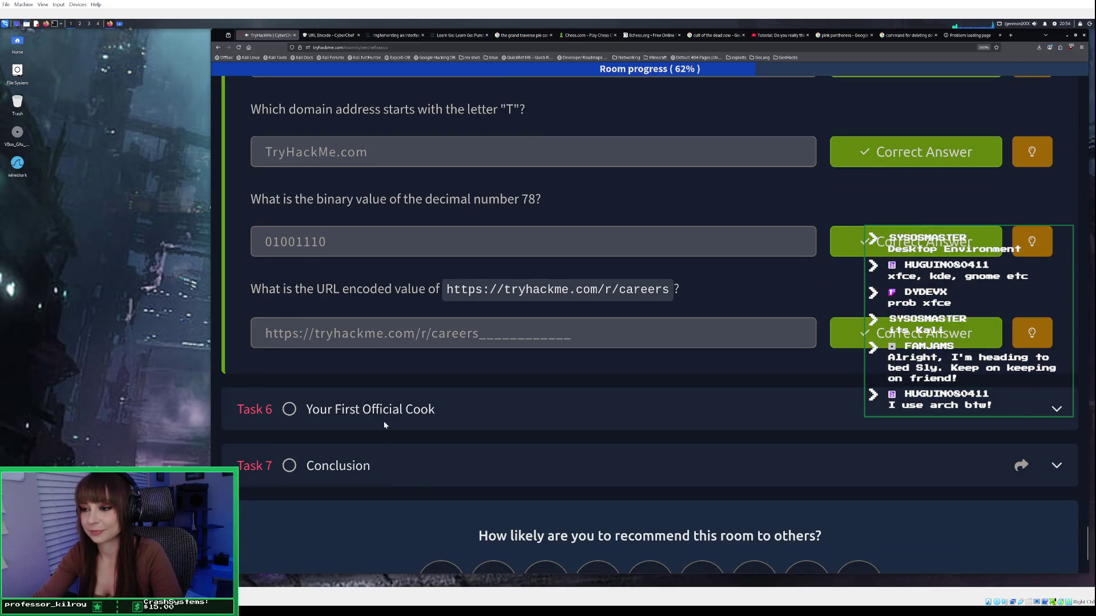
pyautogui.click(510, 411)
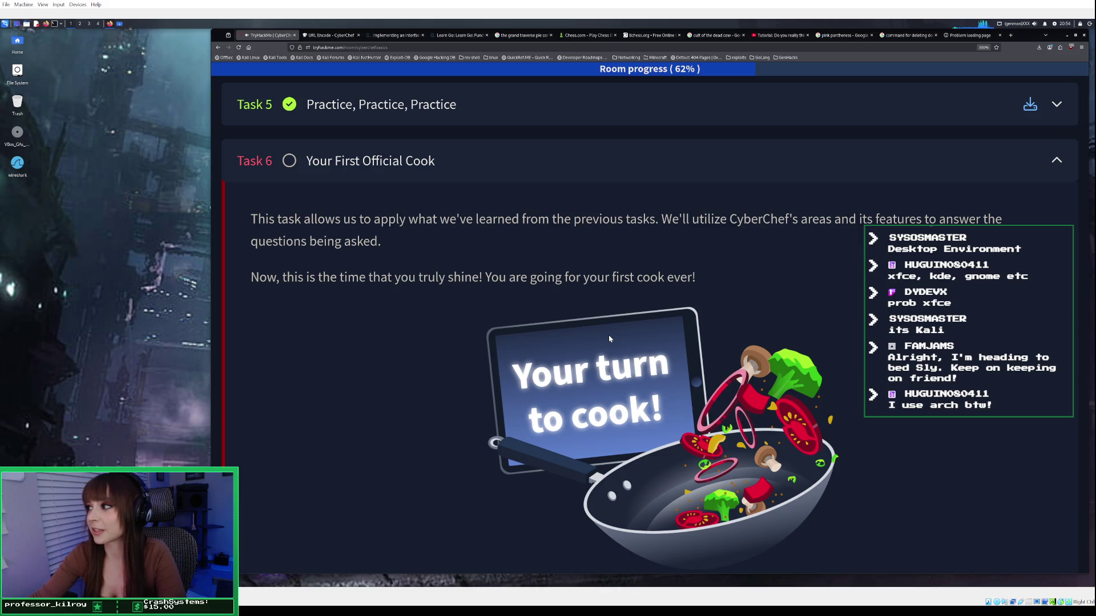
pyautogui.scroll(-2, 609, 339)
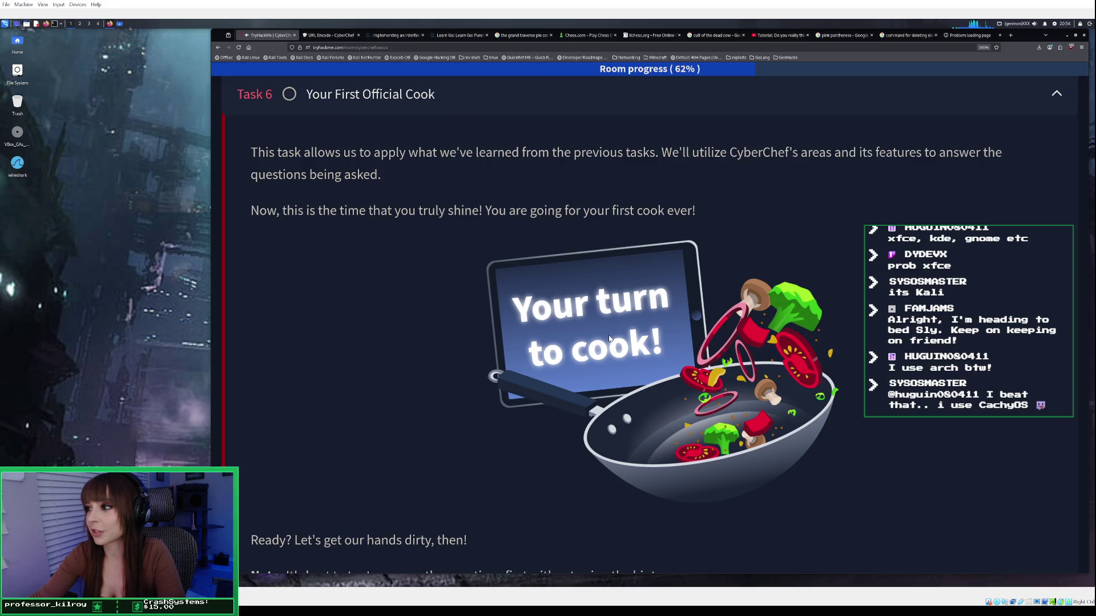
pyautogui.scroll(-4, 610, 340)
pyautogui.scroll(-4, 610, 339)
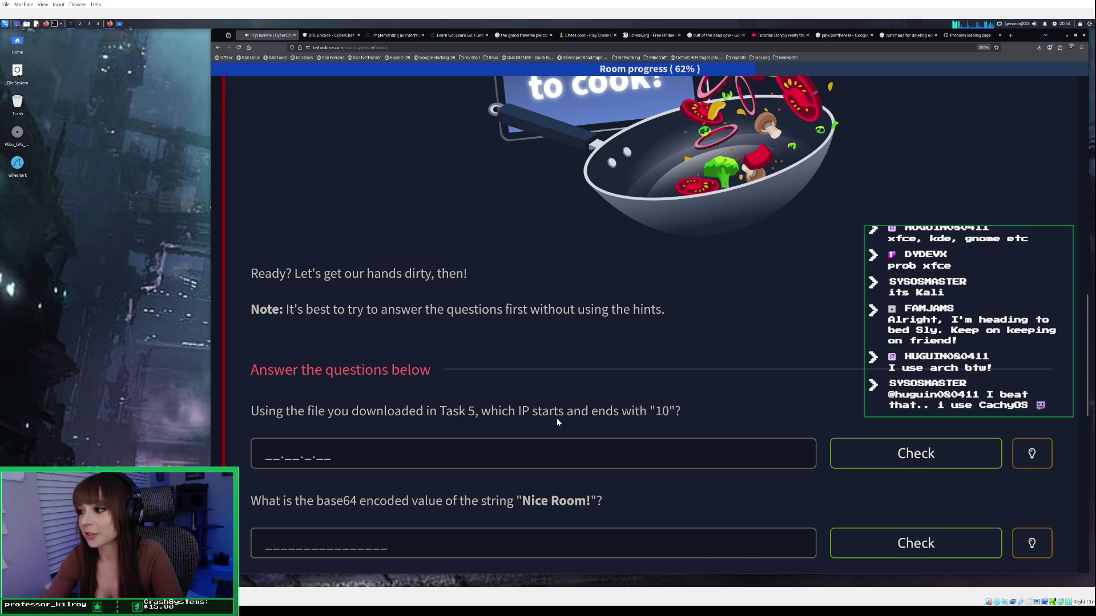
pyautogui.scroll(-1, 618, 416)
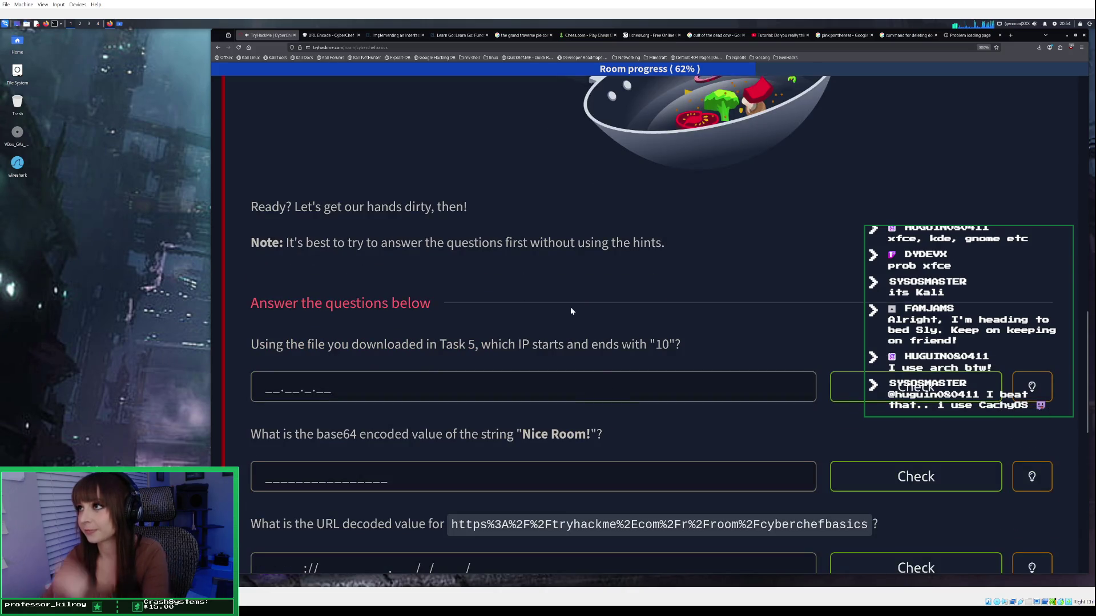
# Clear CyberChef's old URL input and load Extractor-1725699521639.txt from Downloads as the input.
pyautogui.click(338, 33)
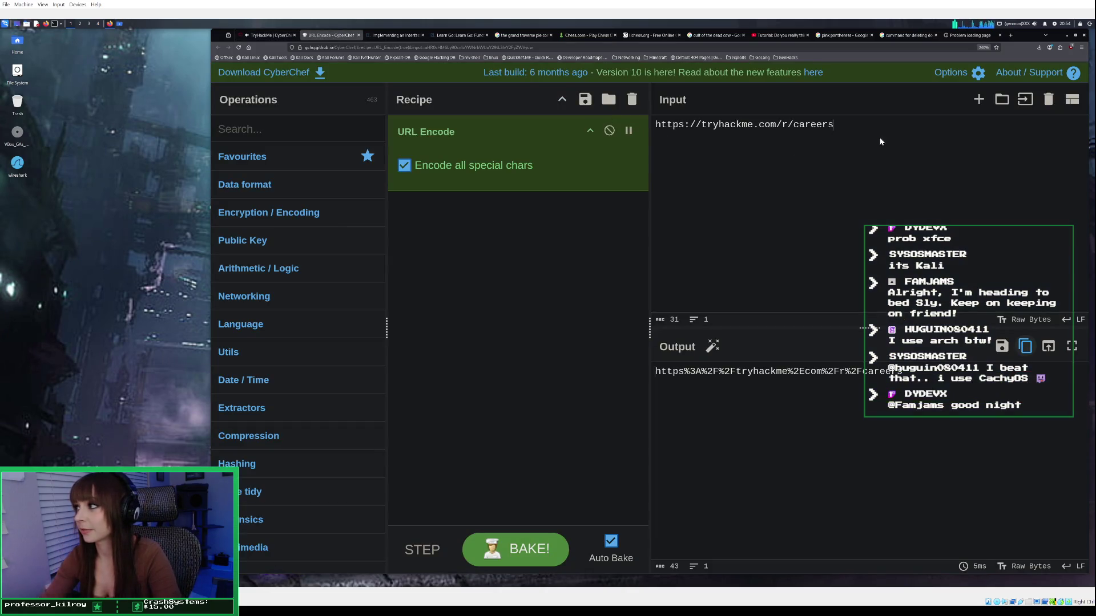
pyautogui.click(1048, 100)
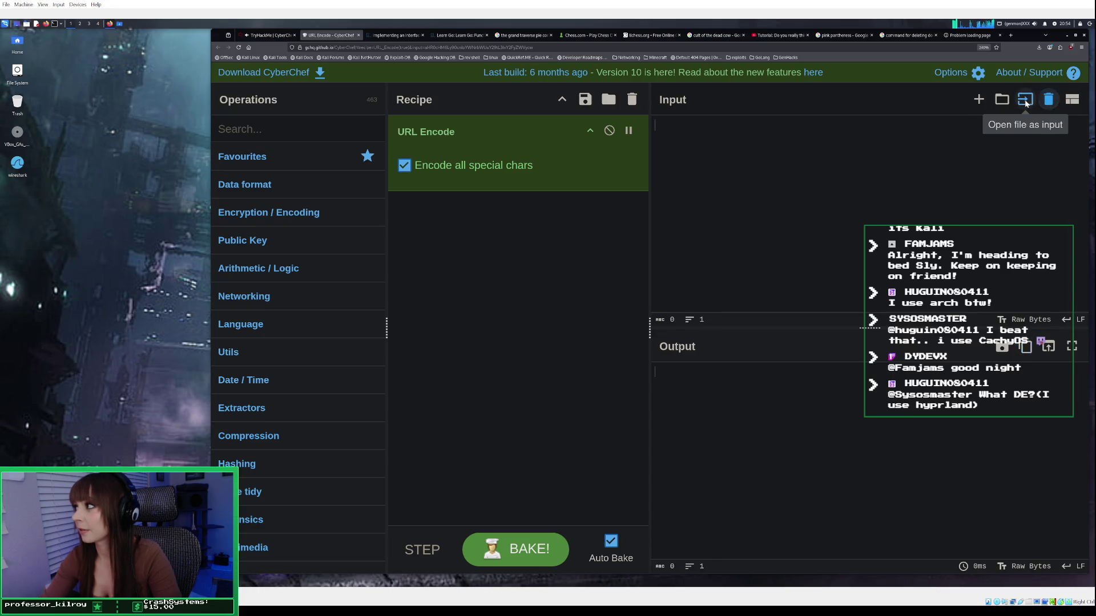
pyautogui.click(1026, 100)
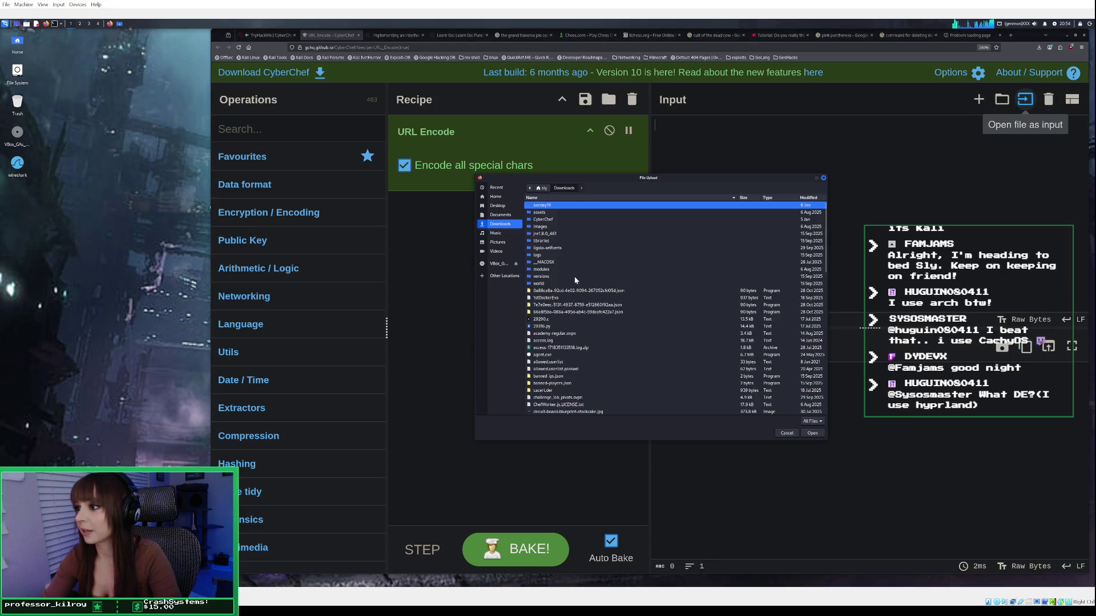
pyautogui.scroll(-5, 578, 280)
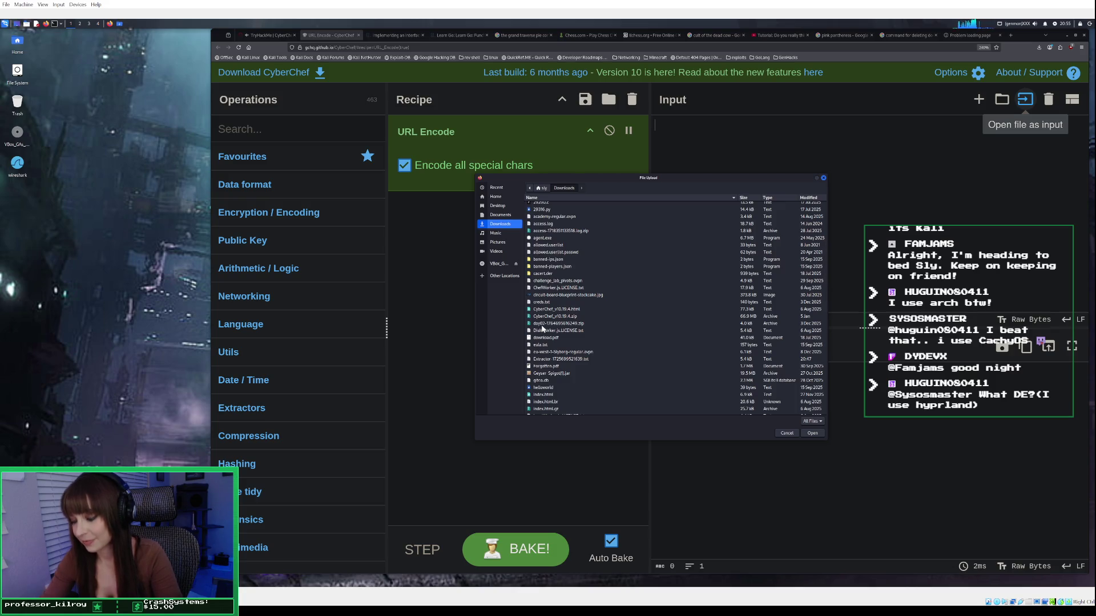
pyautogui.scroll(-2, 551, 354)
pyautogui.scroll(-10, 557, 371)
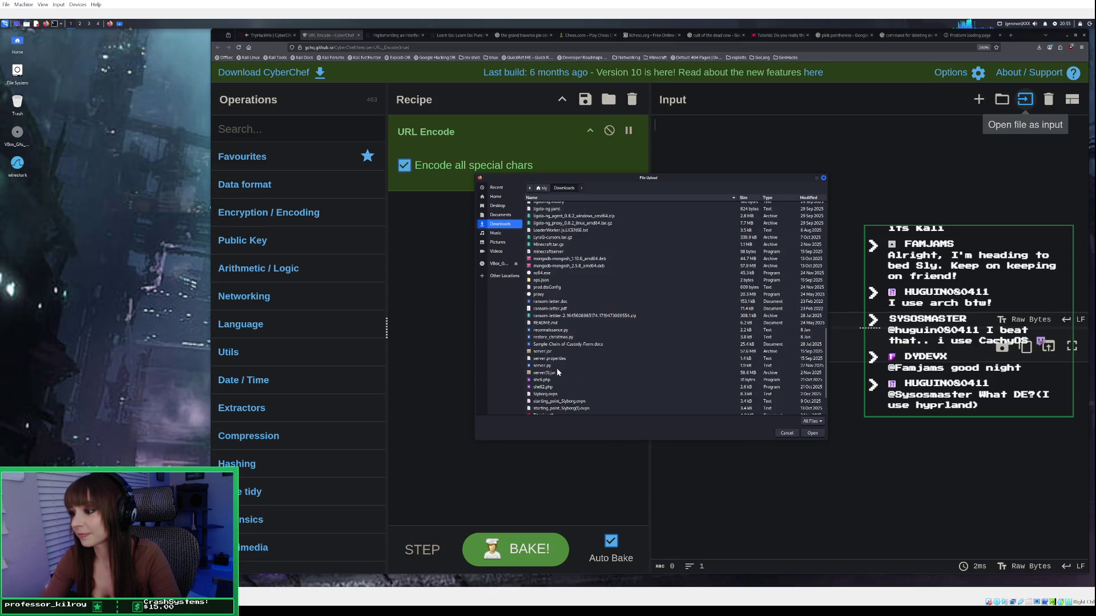
pyautogui.scroll(-2, 558, 372)
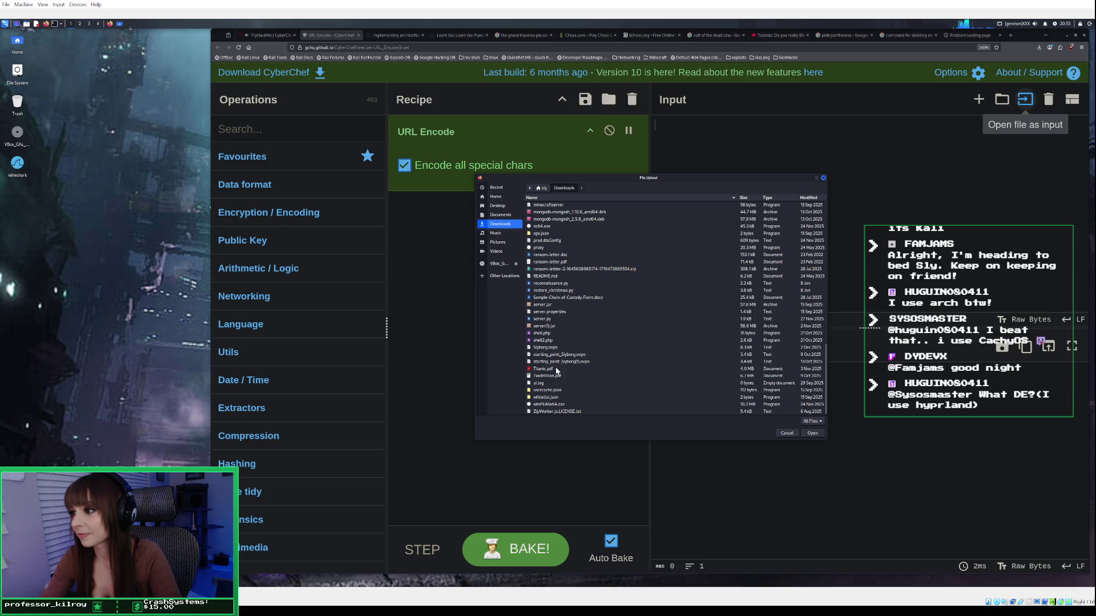
pyautogui.scroll(3, 556, 354)
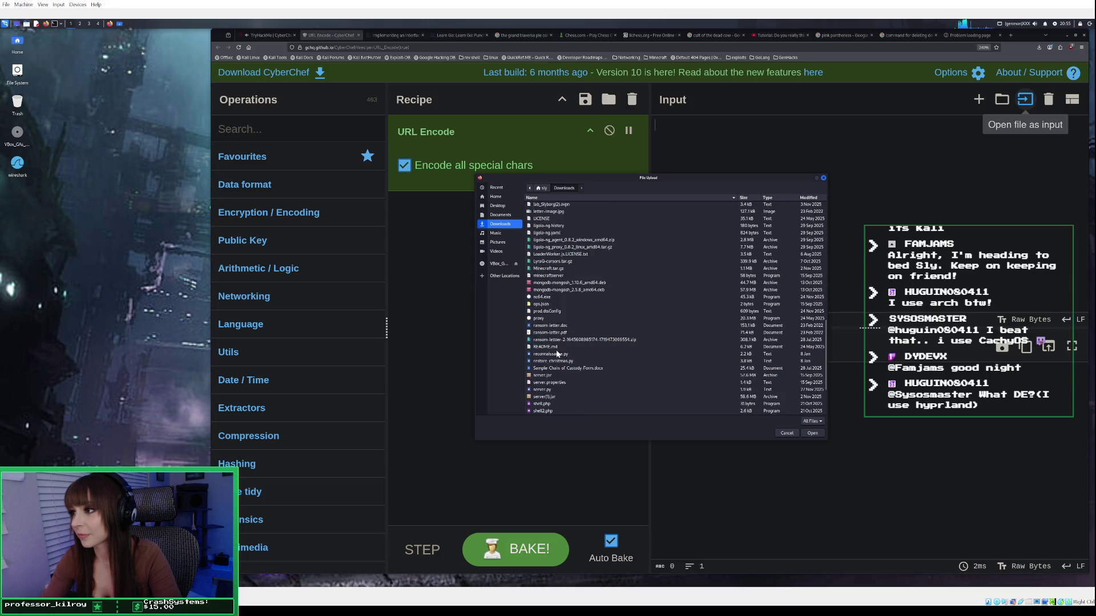
pyautogui.scroll(5, 560, 323)
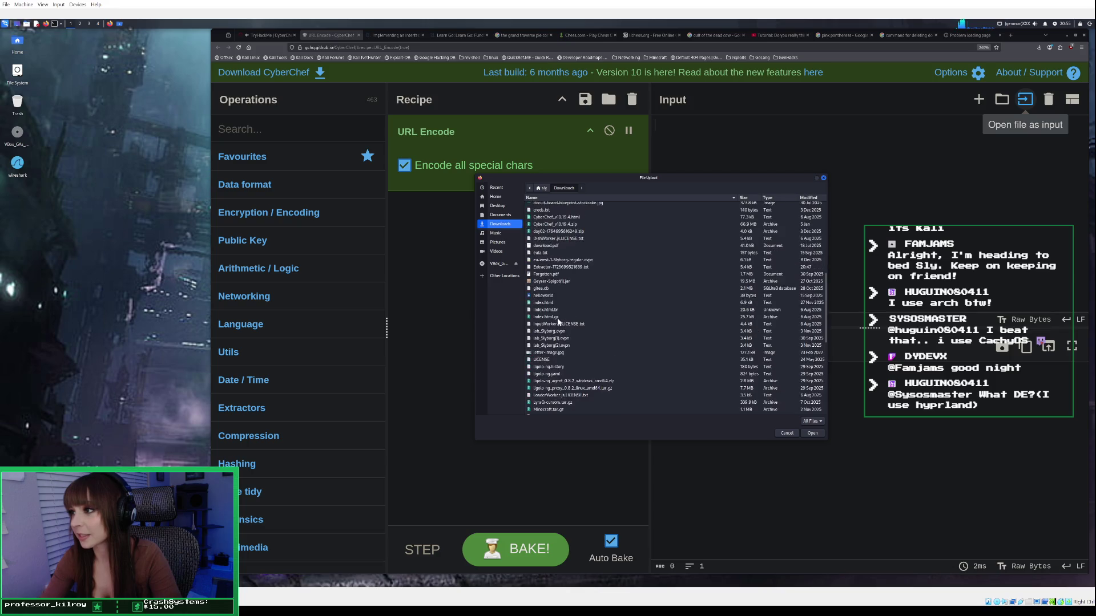
pyautogui.scroll(2, 561, 307)
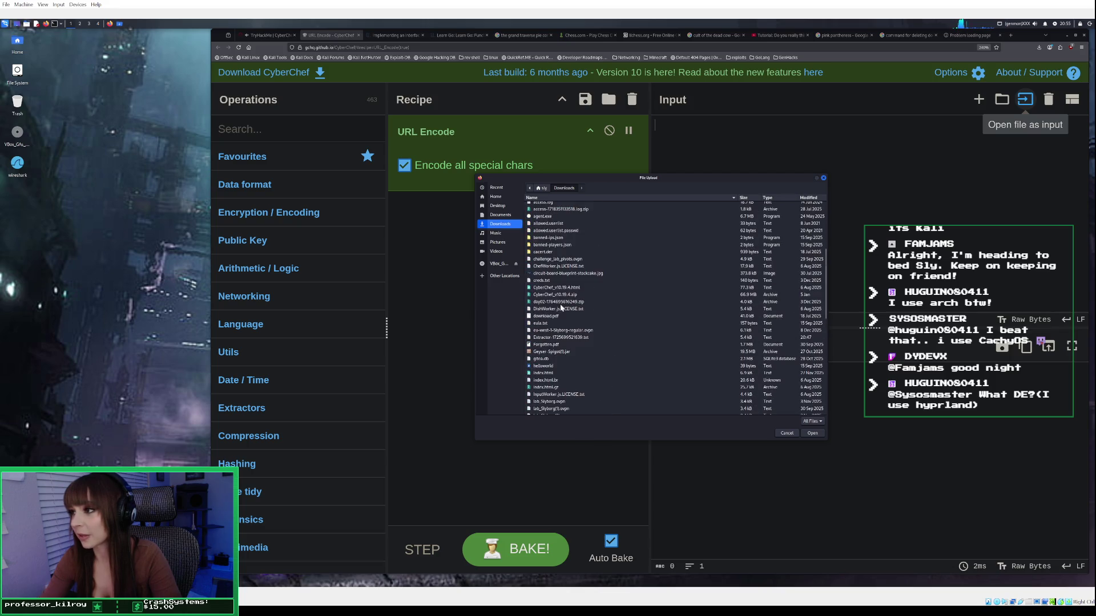
pyautogui.click(548, 338)
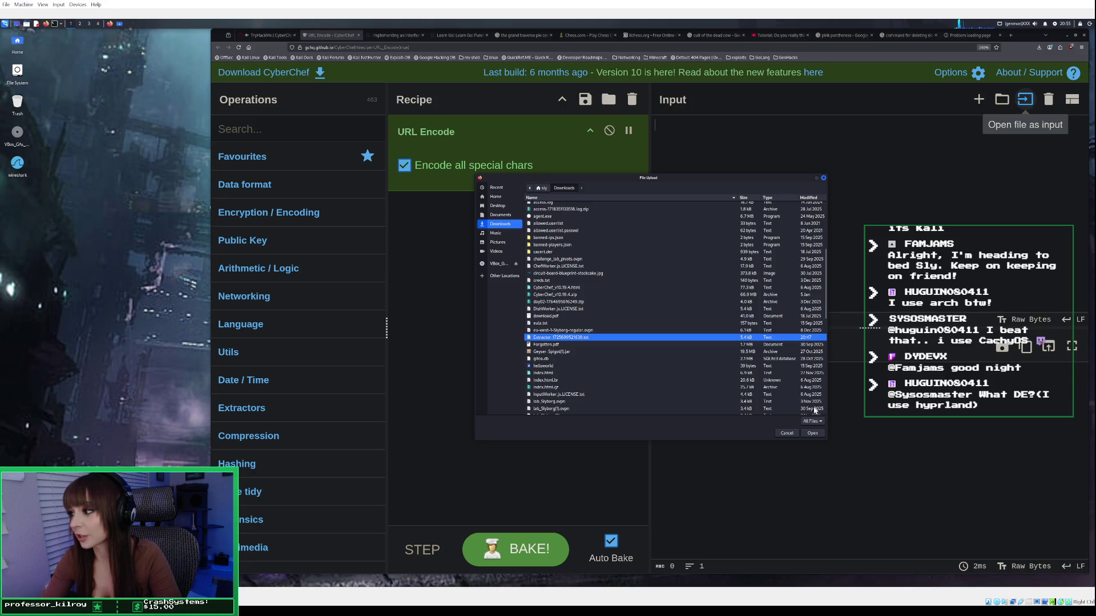
pyautogui.click(814, 432)
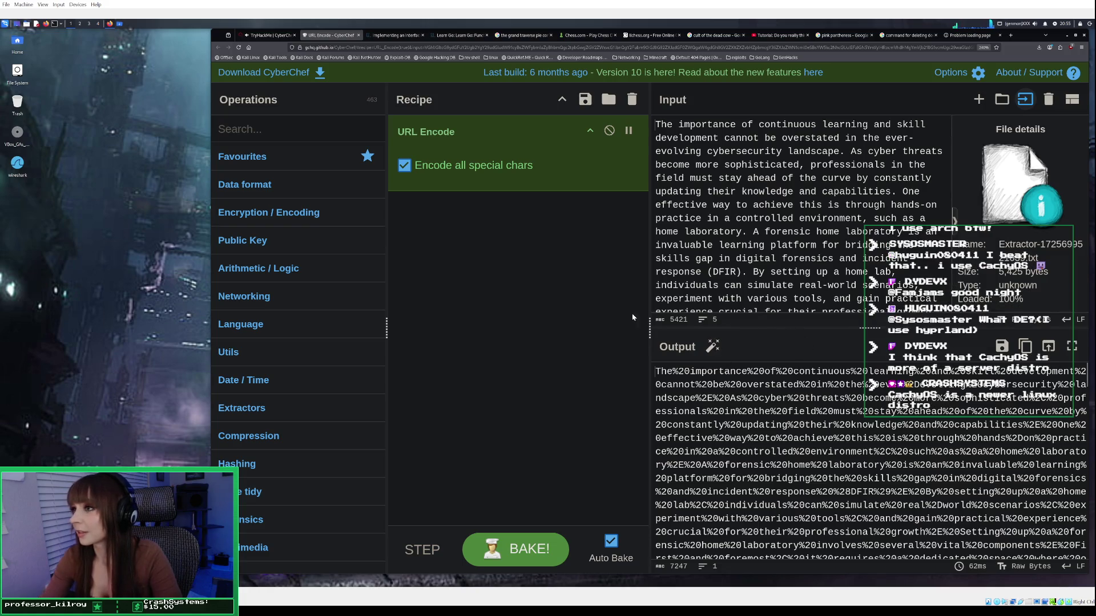
# Replace the URL Encode recipe with Extract IP addresses, found by searching 'extract'.
pyautogui.click(632, 99)
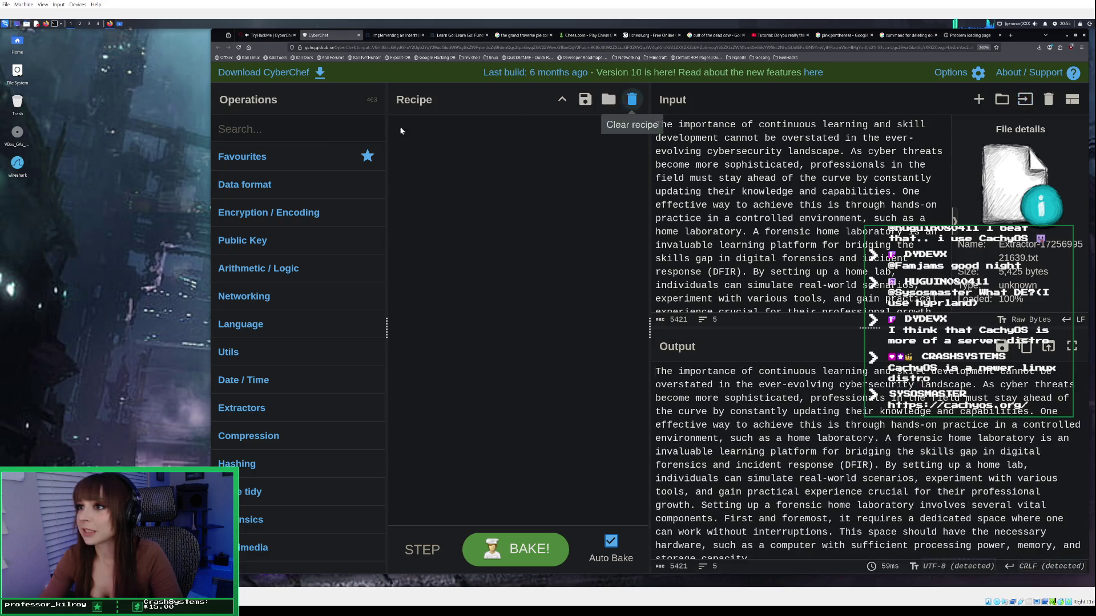
pyautogui.click(267, 35)
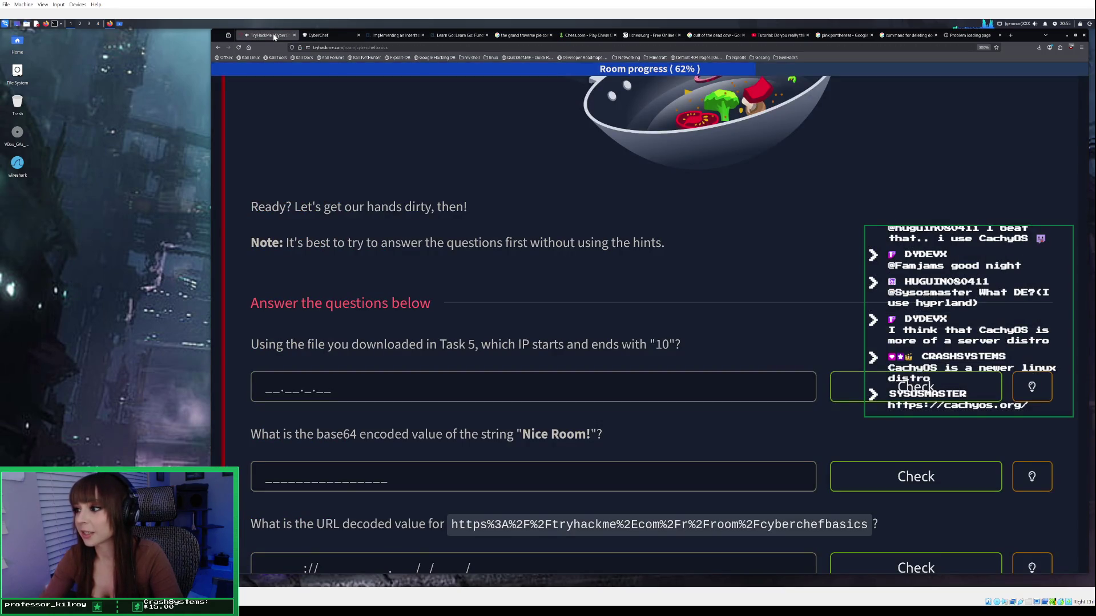
pyautogui.click(331, 33)
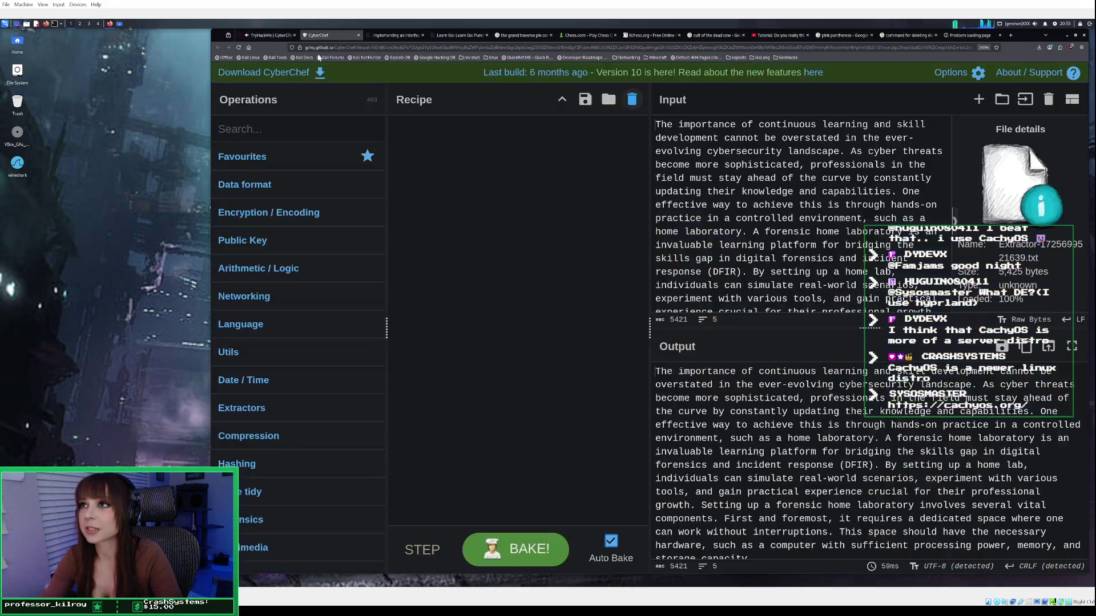
pyautogui.click(279, 131)
pyautogui.write('e')
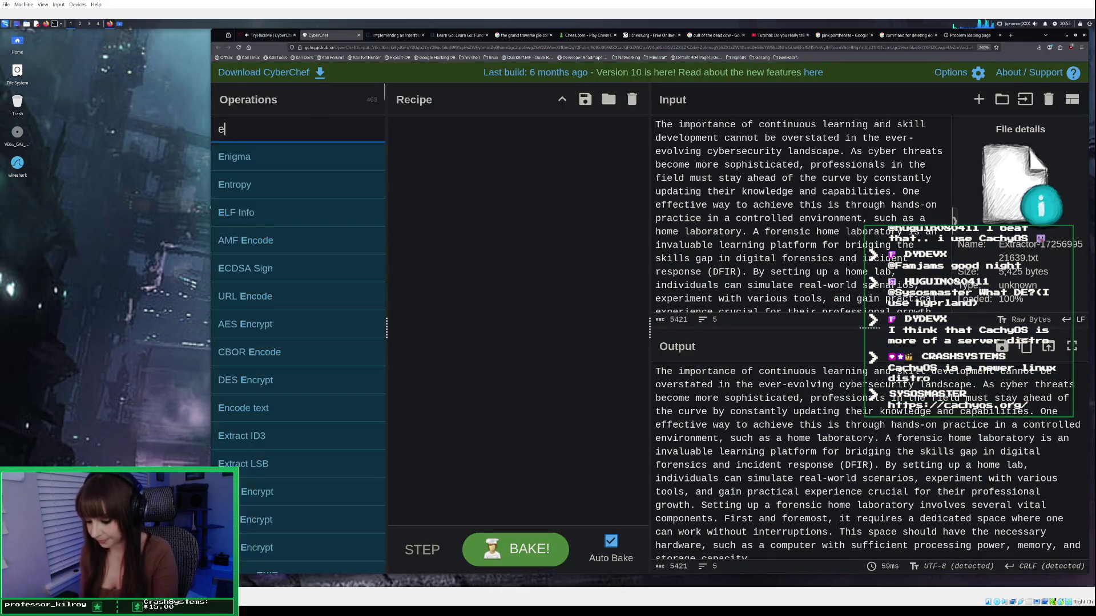
pyautogui.write('xtract')
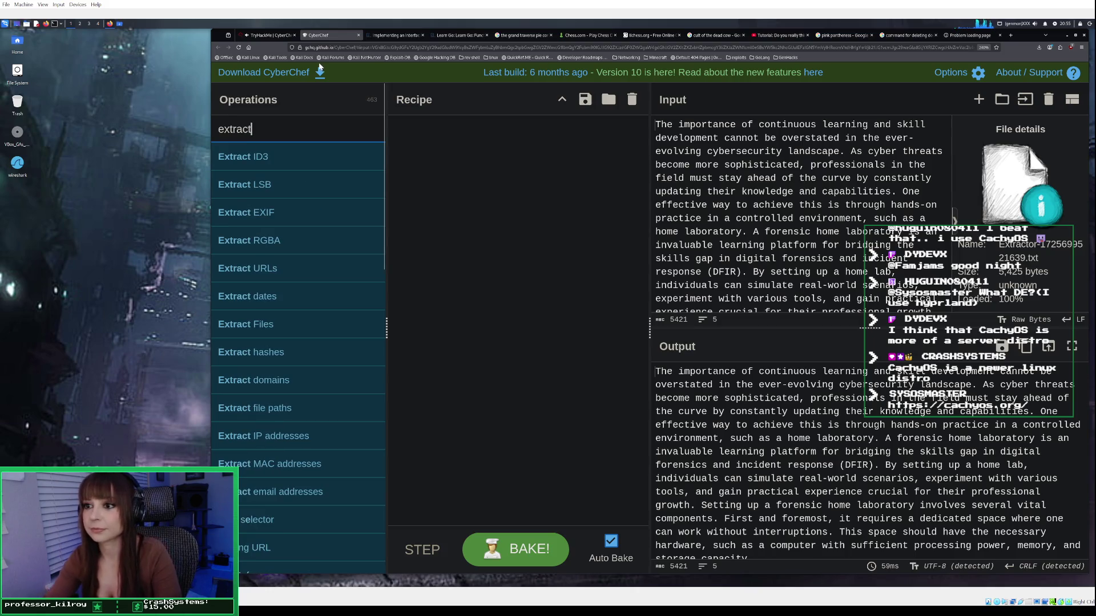
pyautogui.doubleClick(328, 436)
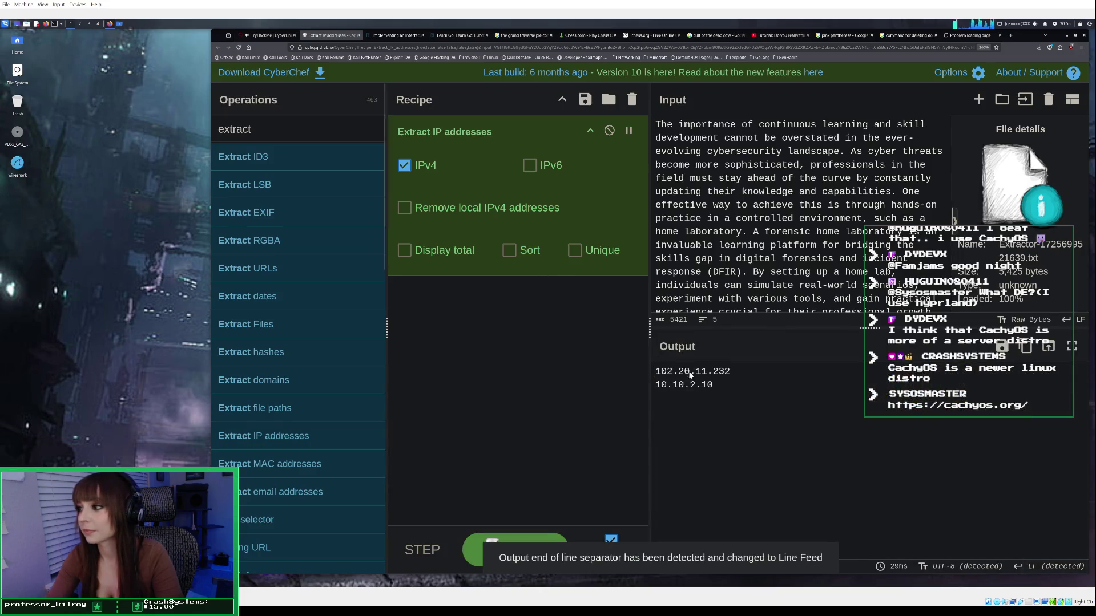
# Copy the extracted address 10.10.2.10 and ready it for the first TryHackMe answer field.
pyautogui.moveTo(714, 385); pyautogui.dragTo(655, 387)
pyautogui.rightClick(668, 391)
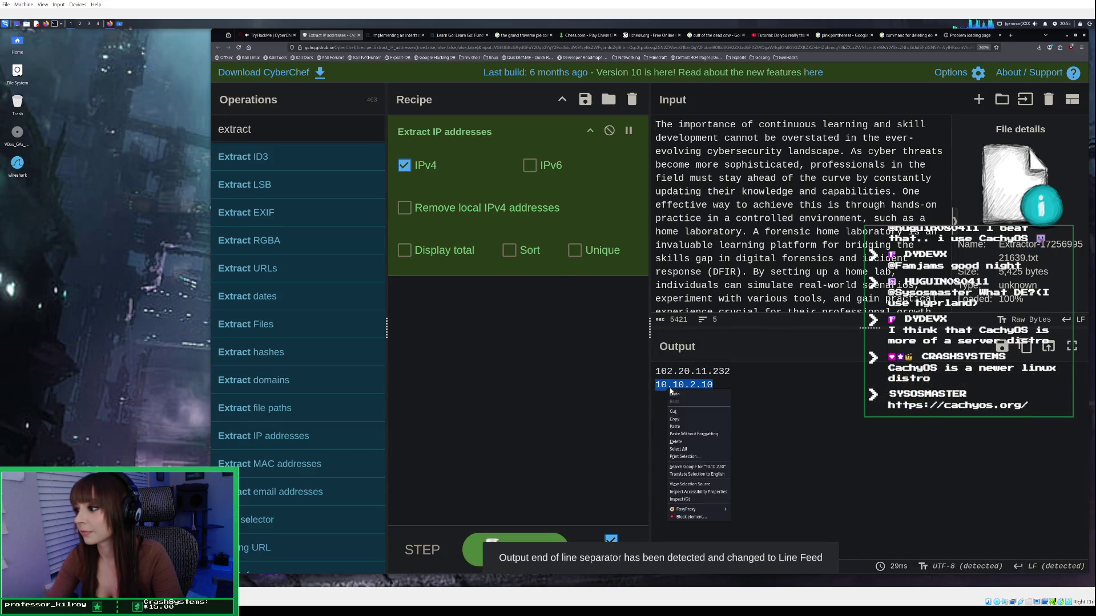
pyautogui.click(675, 420)
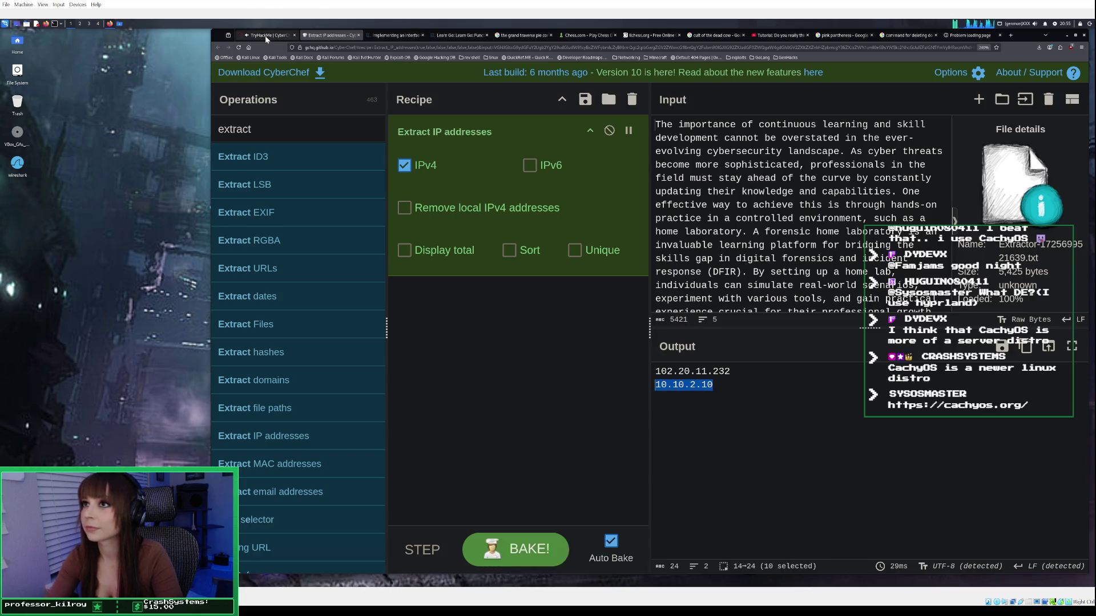
pyautogui.click(265, 35)
pyautogui.click(446, 386)
pyautogui.rightClick(446, 387)
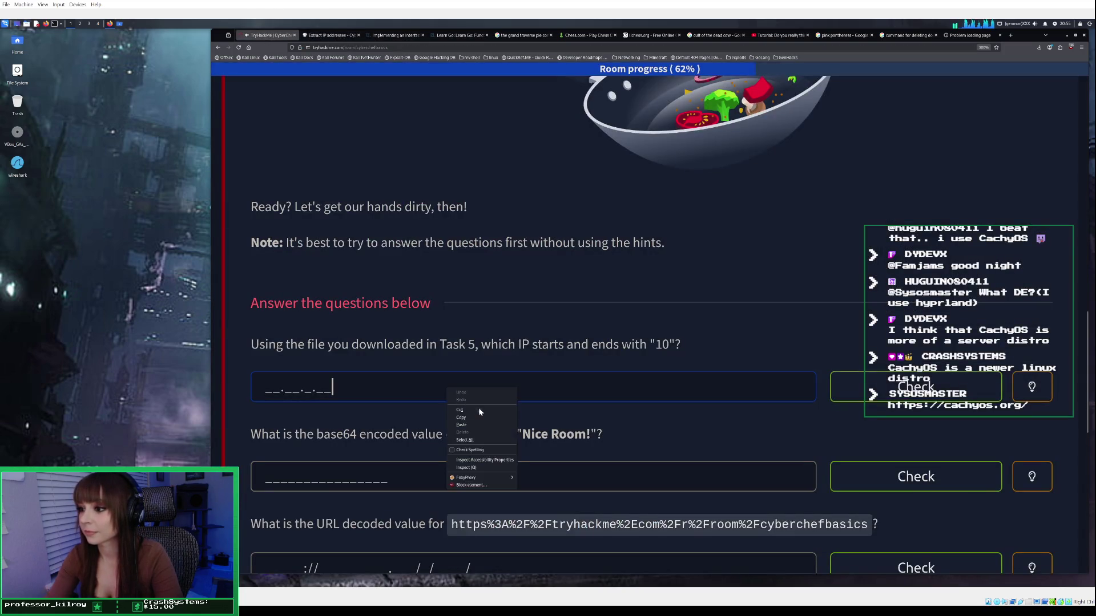
# Paste and submit 10.10.2.10 as the first Task 6 answer.
pyautogui.click(475, 426)
pyautogui.press('Return')
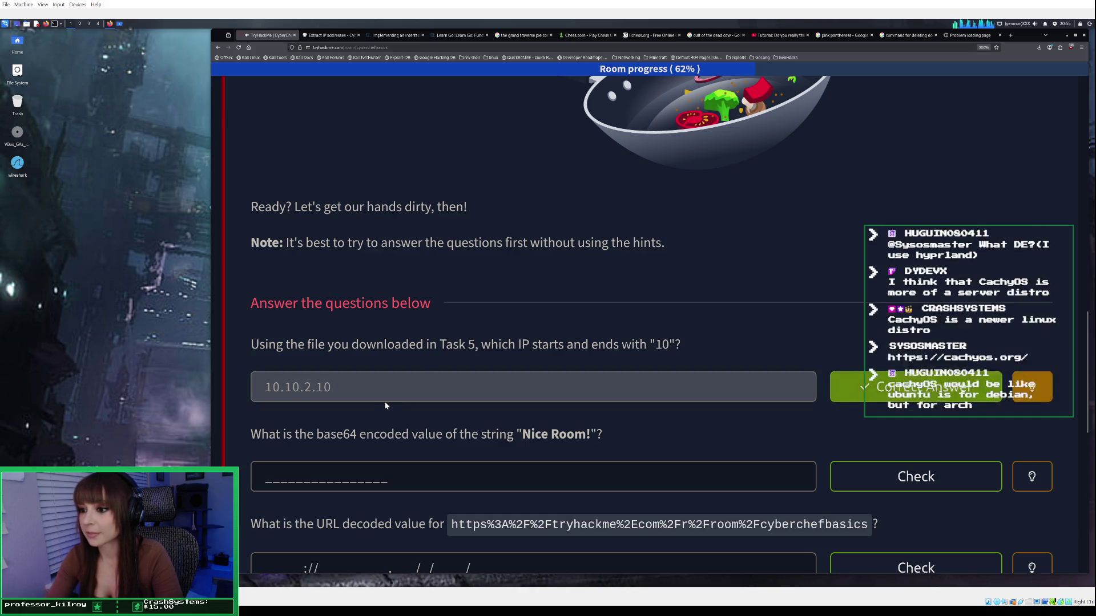
pyautogui.scroll(-1, 385, 405)
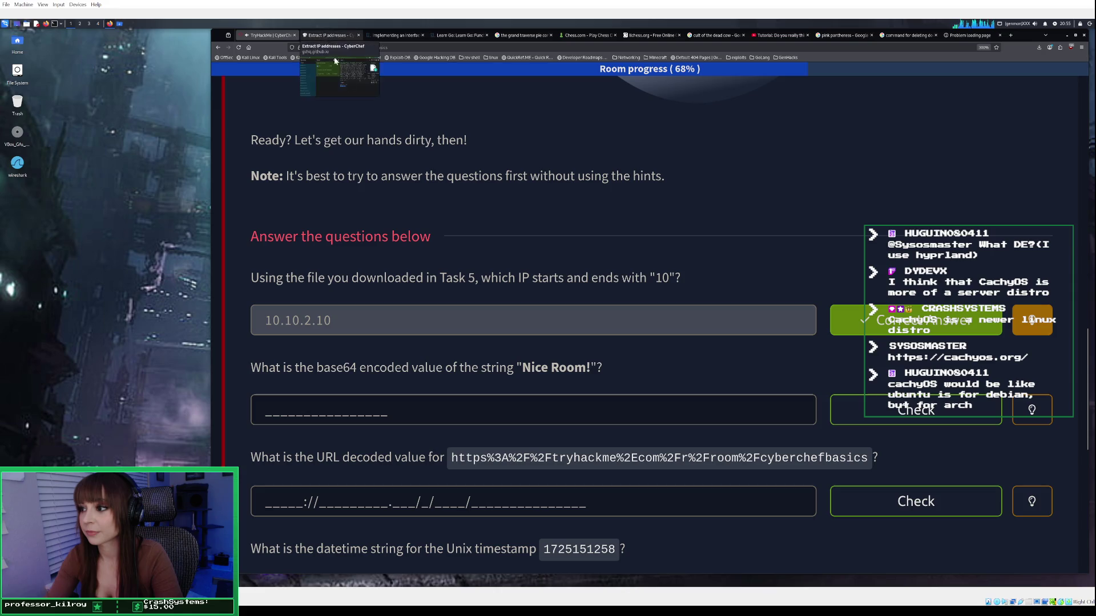
# Copy the string 'Nice Room!' from the base64 question and return to CyberChef.
pyautogui.moveTo(523, 371); pyautogui.dragTo(591, 372)
pyautogui.rightClick(591, 372)
pyautogui.click(595, 378)
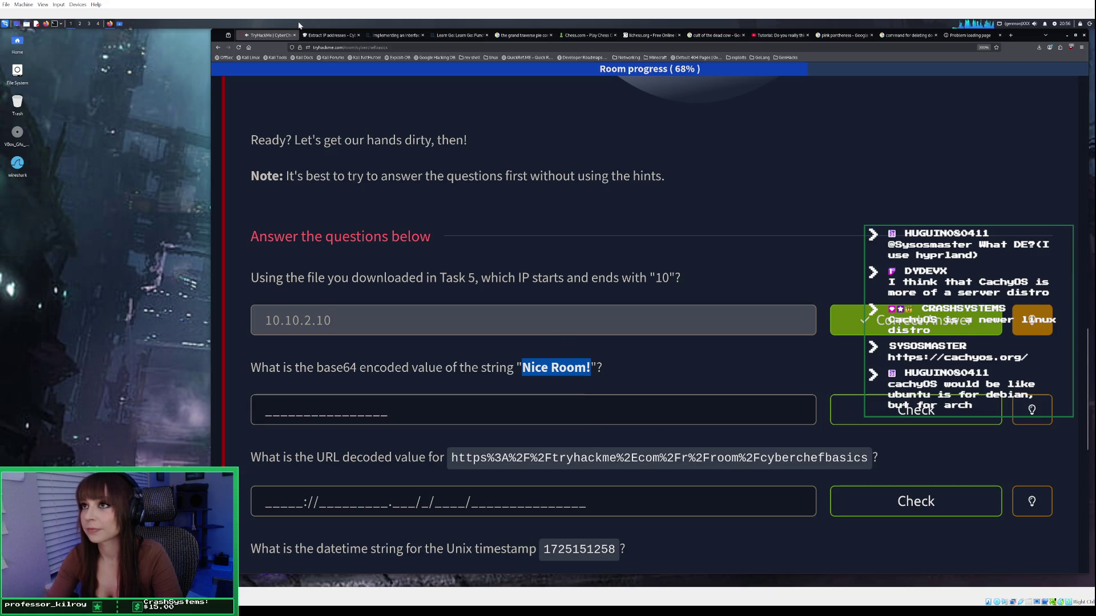
pyautogui.click(329, 35)
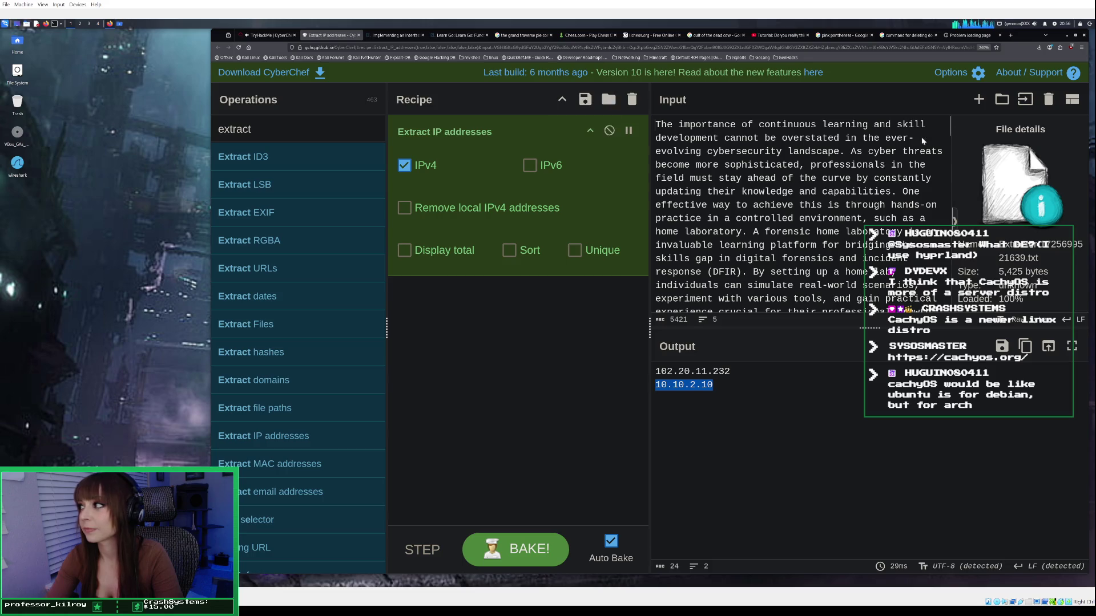
# Clear the input and recipe, then add To Base64 found by searching 'base'.
pyautogui.click(1048, 99)
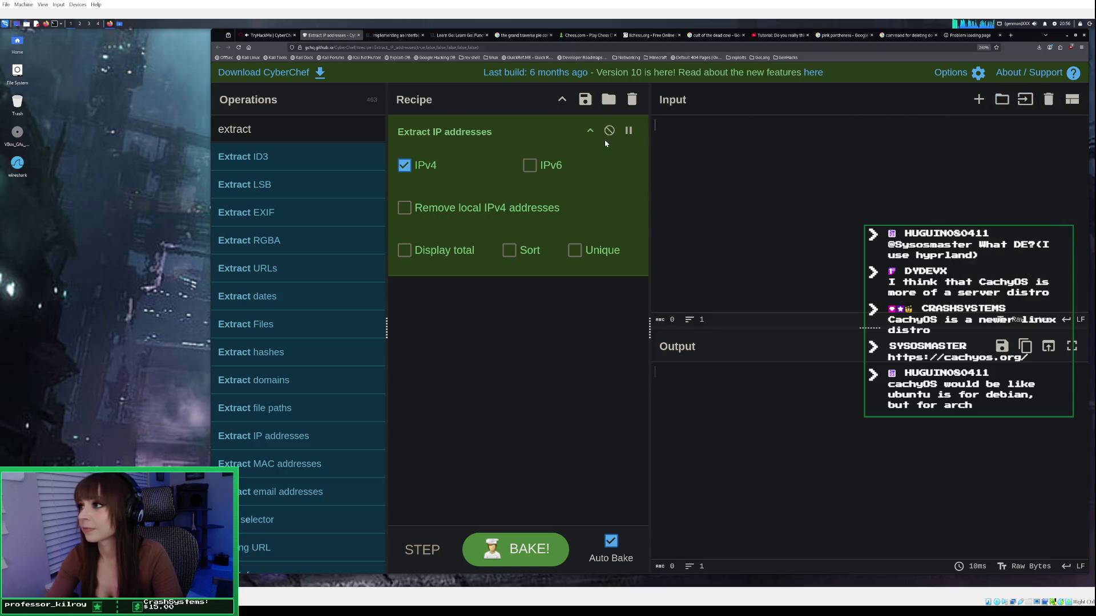
pyautogui.click(632, 100)
pyautogui.doubleClick(318, 132)
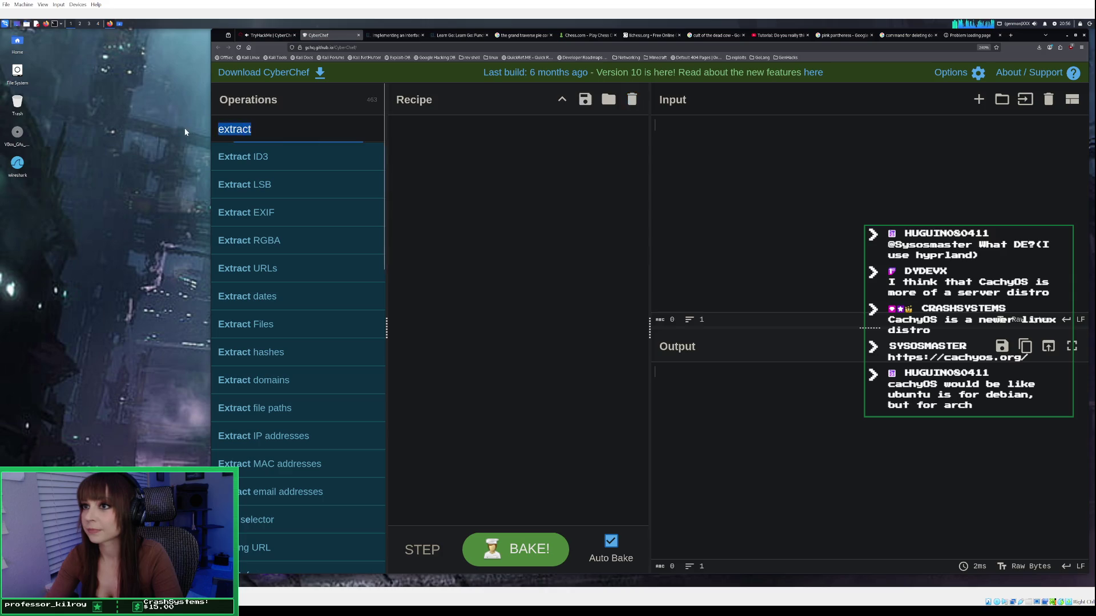
pyautogui.write('base')
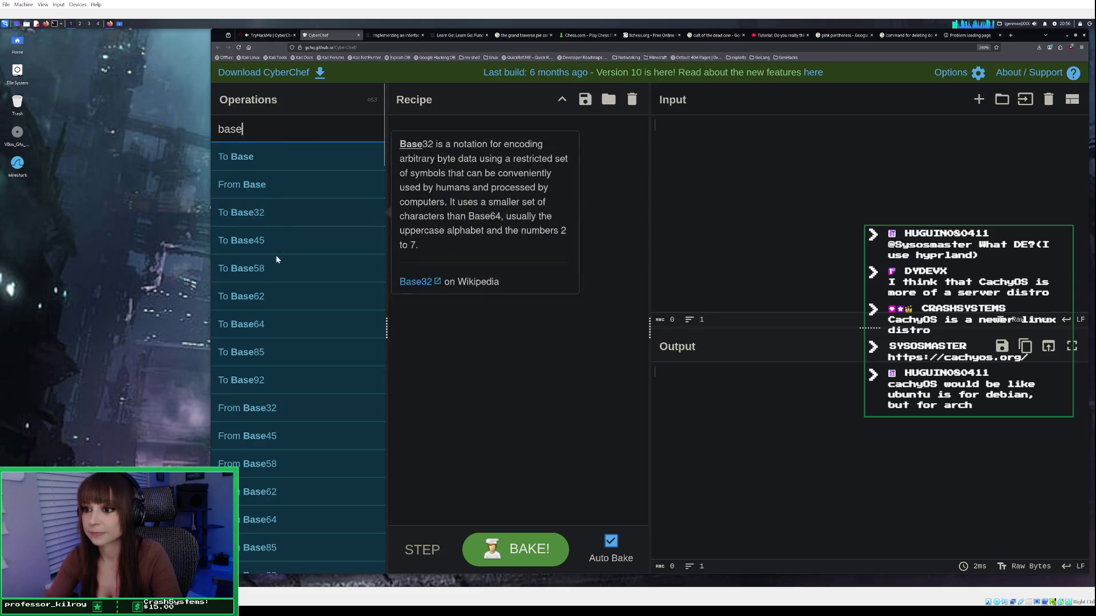
pyautogui.doubleClick(274, 324)
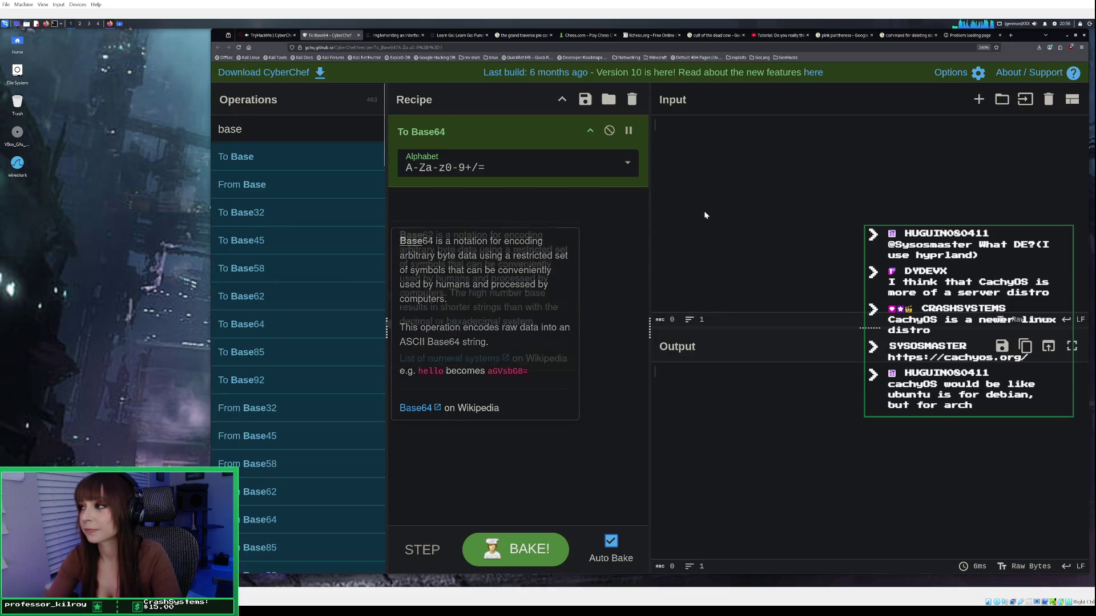
# Paste 'Nice Room!' as input and copy the Base64 output TmljZSBSb29tIQ==.
pyautogui.rightClick(726, 181)
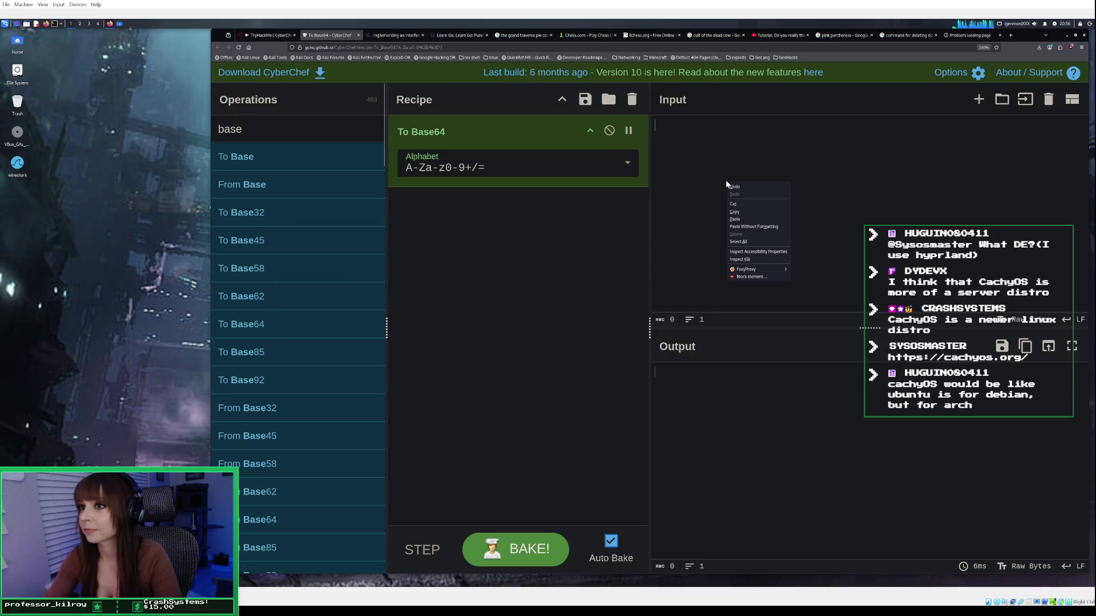
pyautogui.click(736, 218)
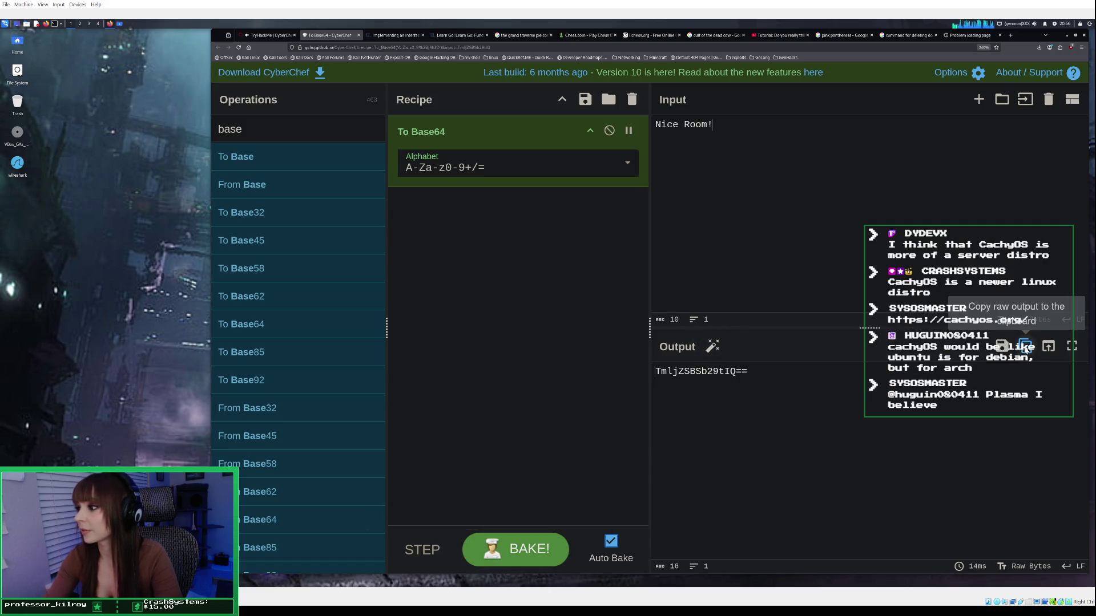
pyautogui.click(1025, 350)
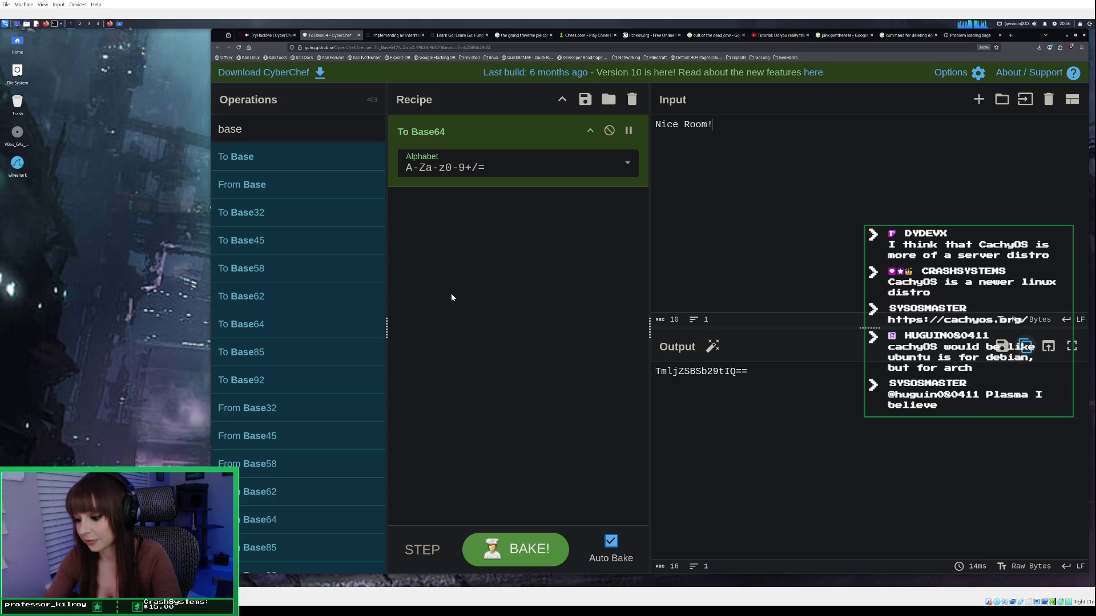
pyautogui.click(275, 36)
# Paste and submit TmljZSBSb29tIQ== as the base64 answer.
pyautogui.click(354, 411)
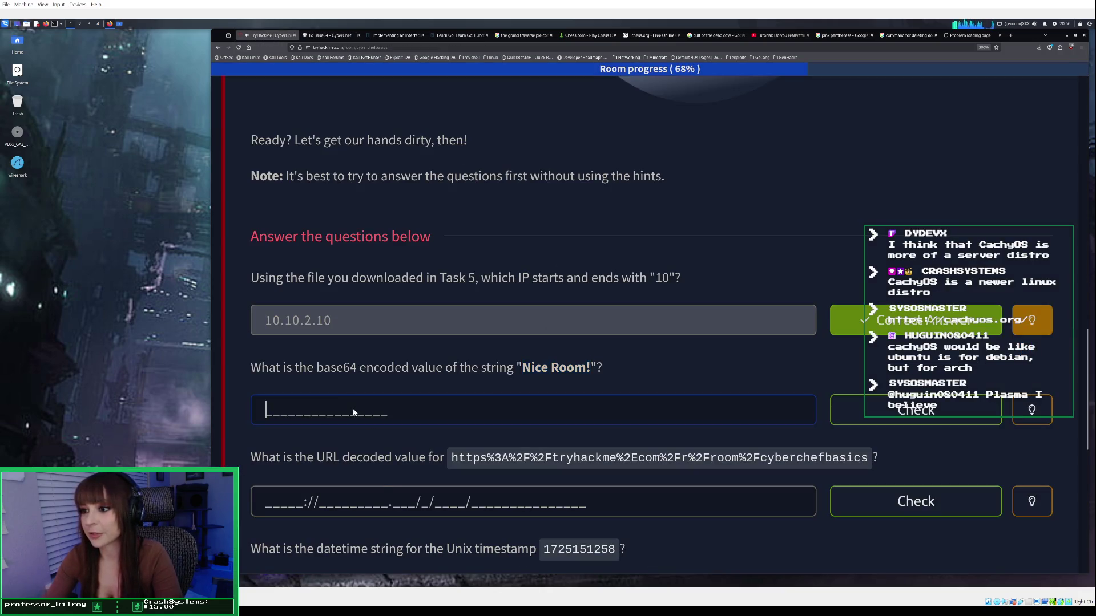
pyautogui.rightClick(353, 409)
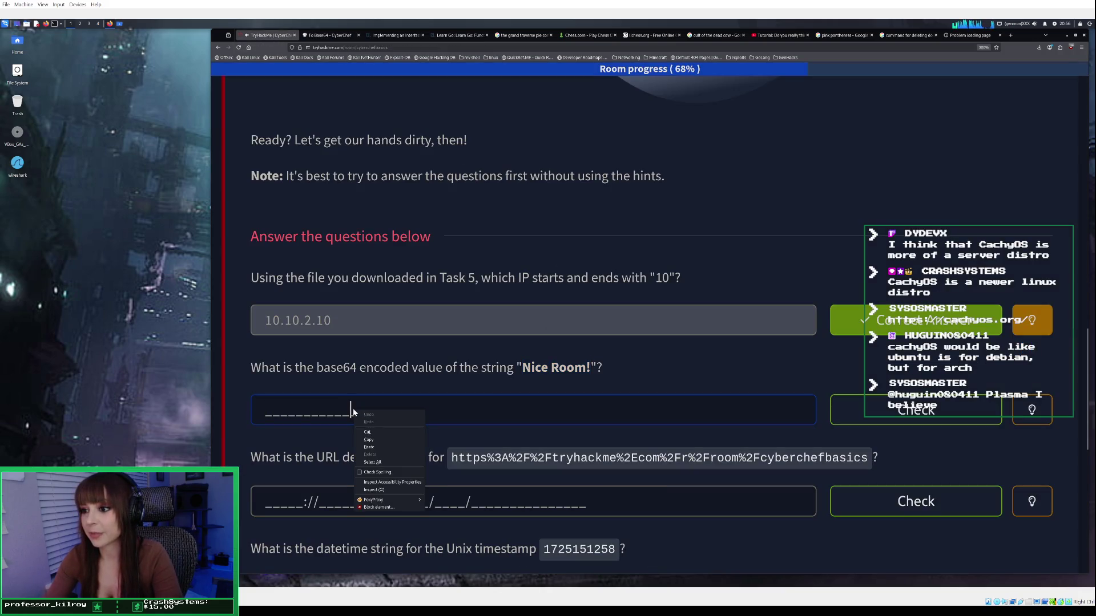
pyautogui.click(400, 447)
pyautogui.click(913, 409)
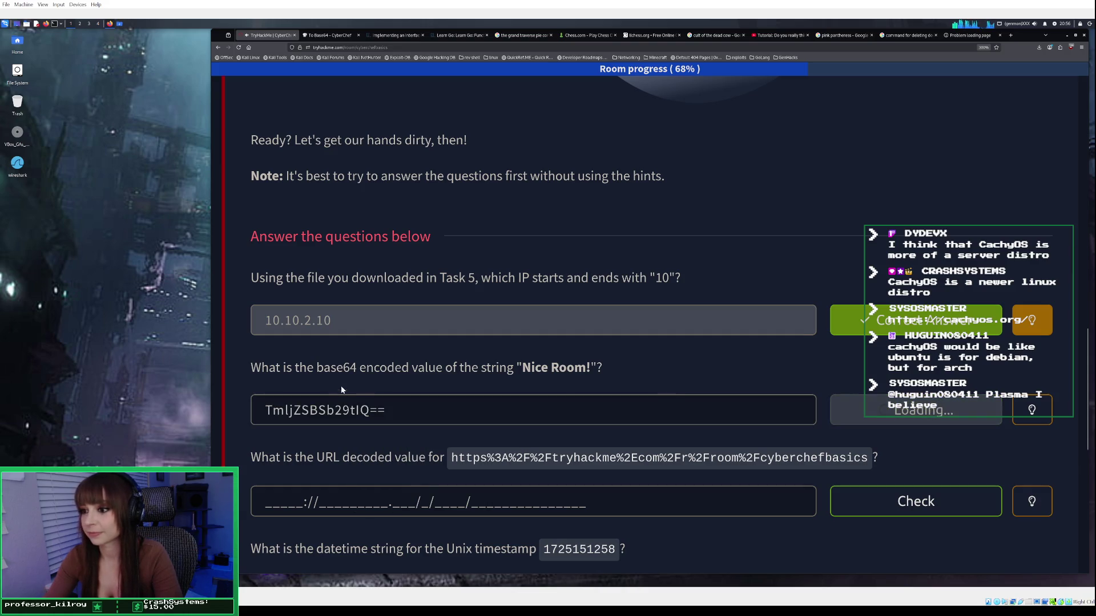
pyautogui.scroll(-1, 365, 397)
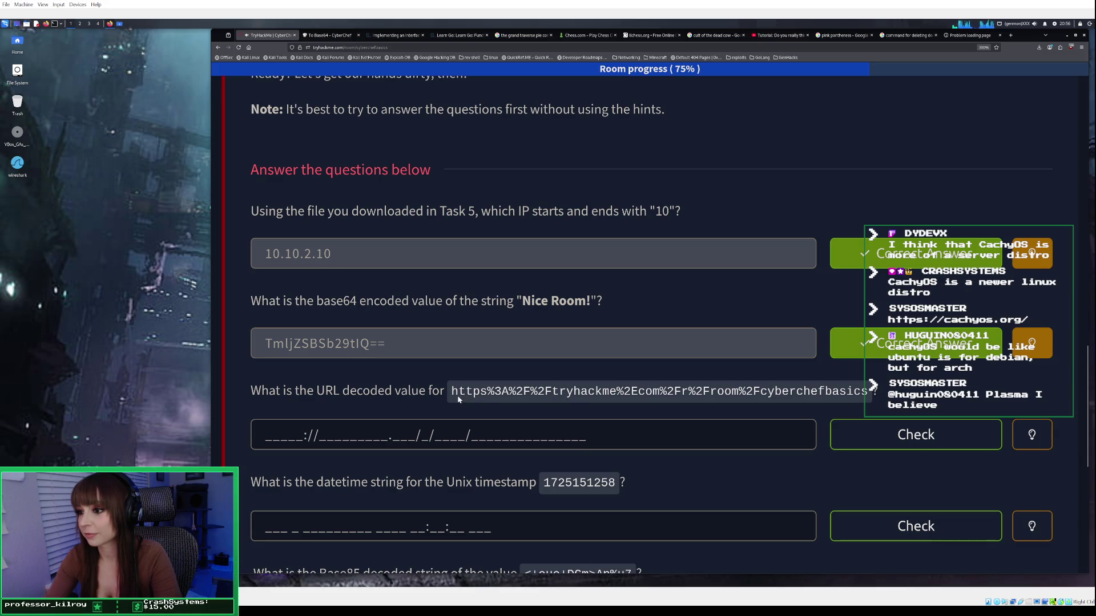
# Copy the URL-encoded string from the next question and return to CyberChef.
pyautogui.moveTo(452, 391); pyautogui.dragTo(868, 395)
pyautogui.rightClick(873, 399)
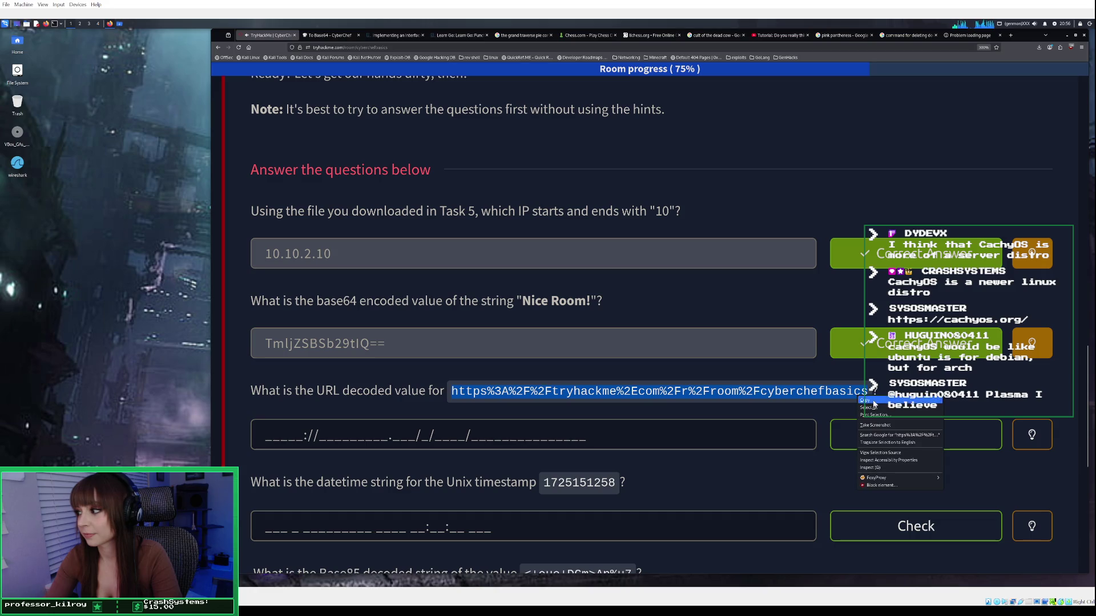
pyautogui.click(873, 401)
pyautogui.click(322, 36)
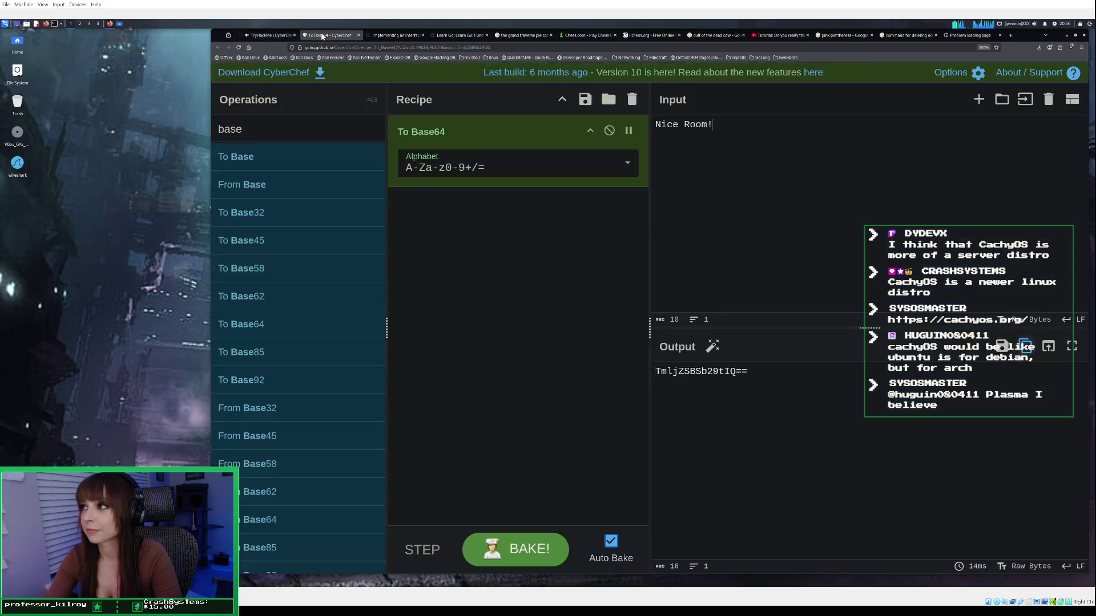
# Replace To Base64 in the recipe with URL Decode, searched as 'url'.
pyautogui.click(631, 108)
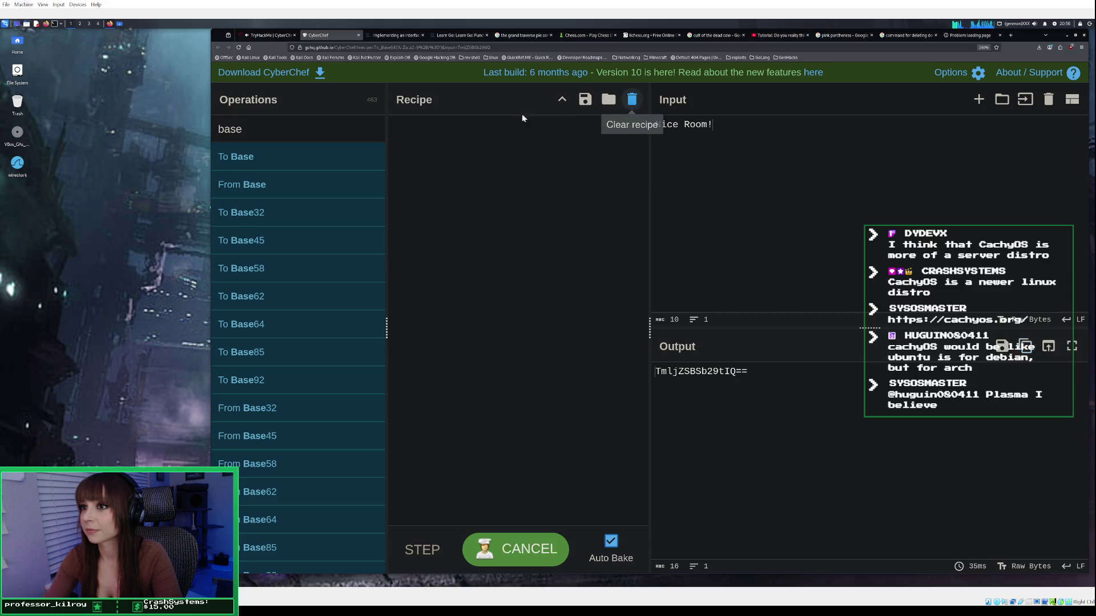
pyautogui.moveTo(328, 127); pyautogui.dragTo(173, 123)
pyautogui.write('url')
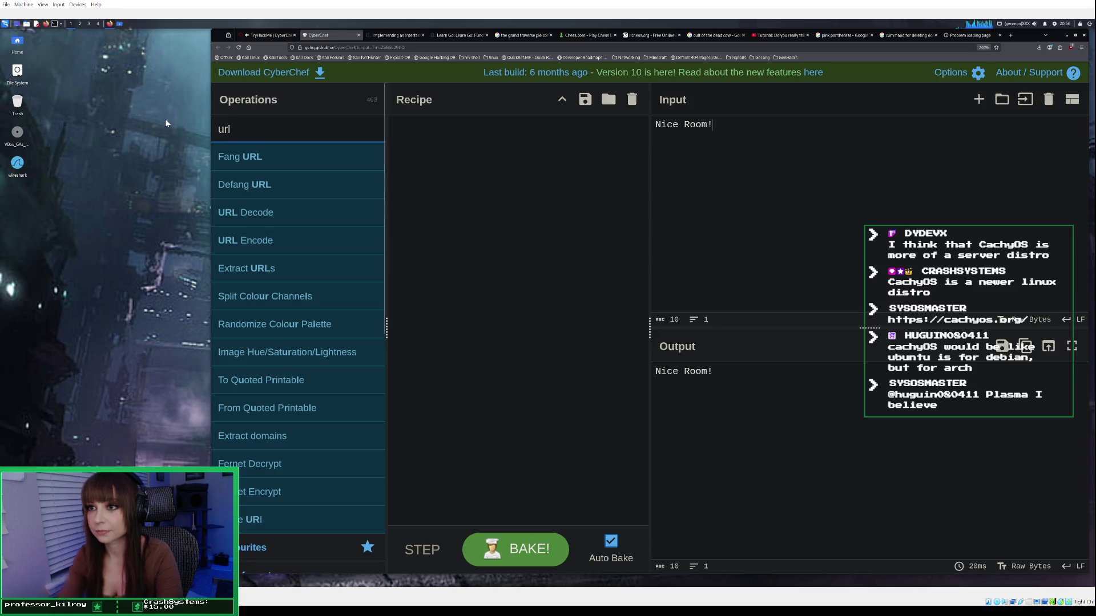
pyautogui.doubleClick(261, 210)
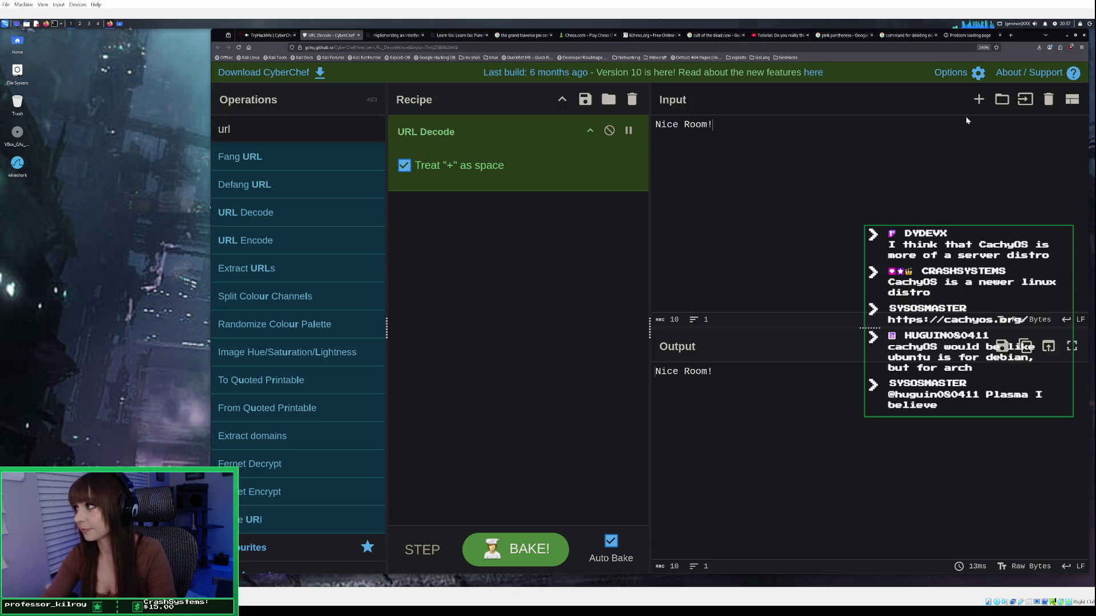
pyautogui.click(1049, 99)
pyautogui.rightClick(730, 162)
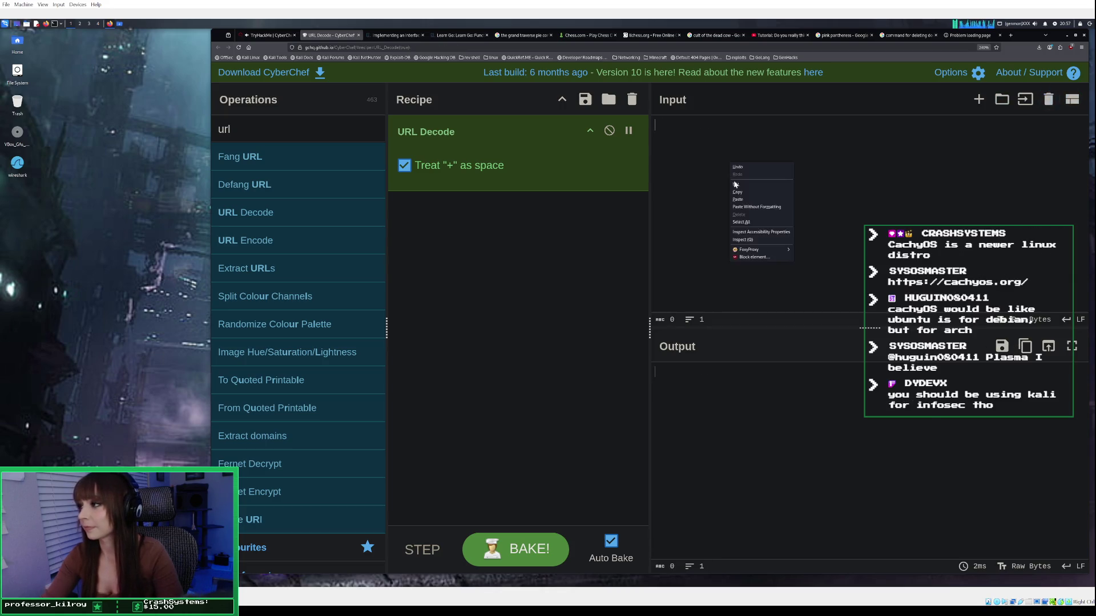
pyautogui.click(739, 199)
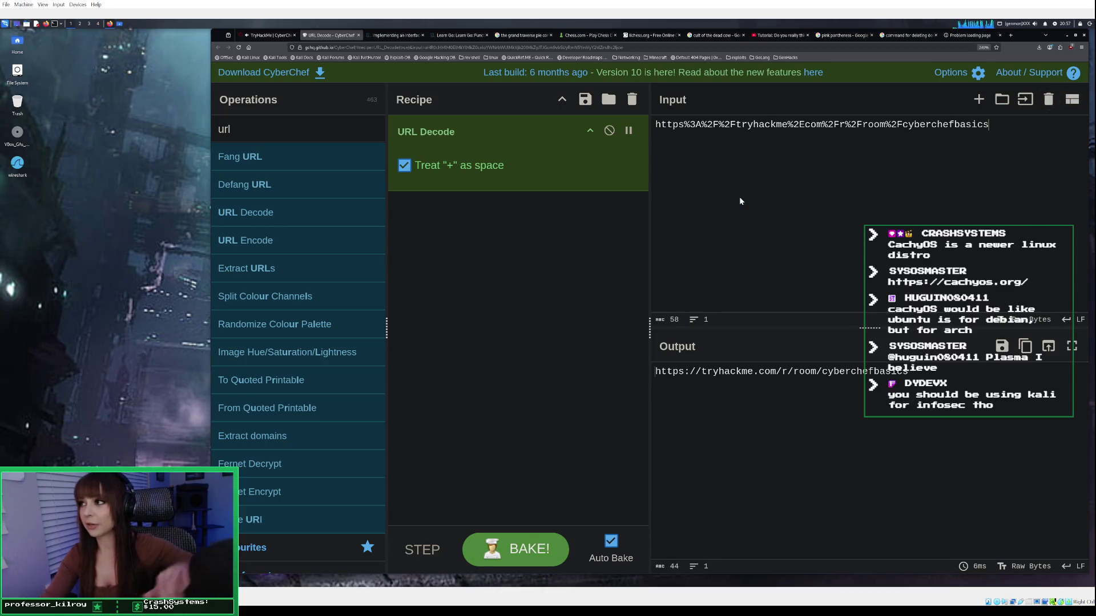
pyautogui.click(1024, 346)
pyautogui.click(268, 35)
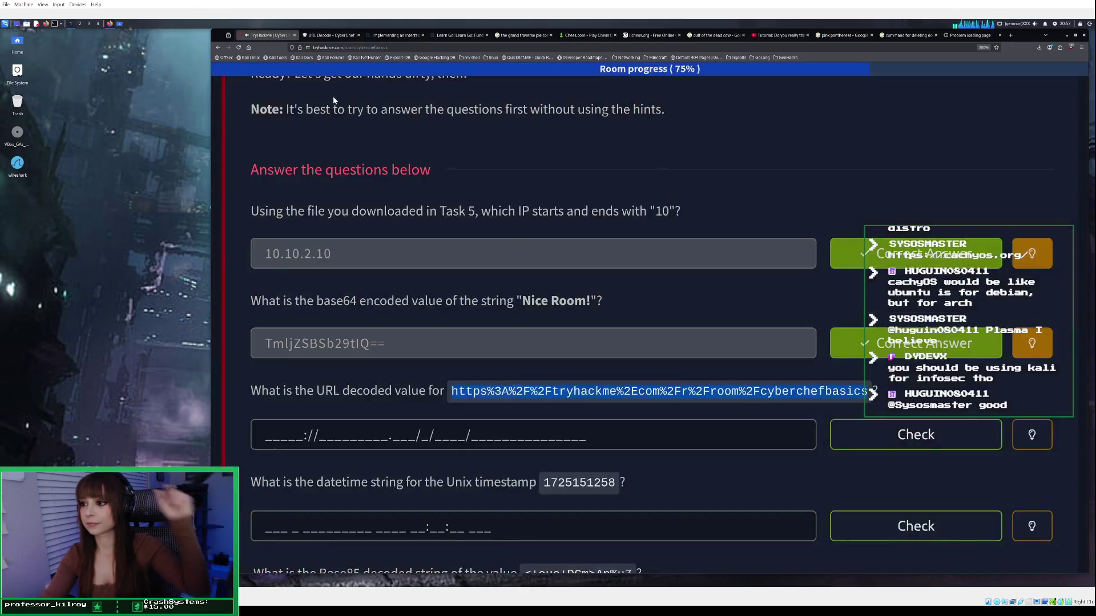
pyautogui.click(365, 435)
pyautogui.rightClick(365, 435)
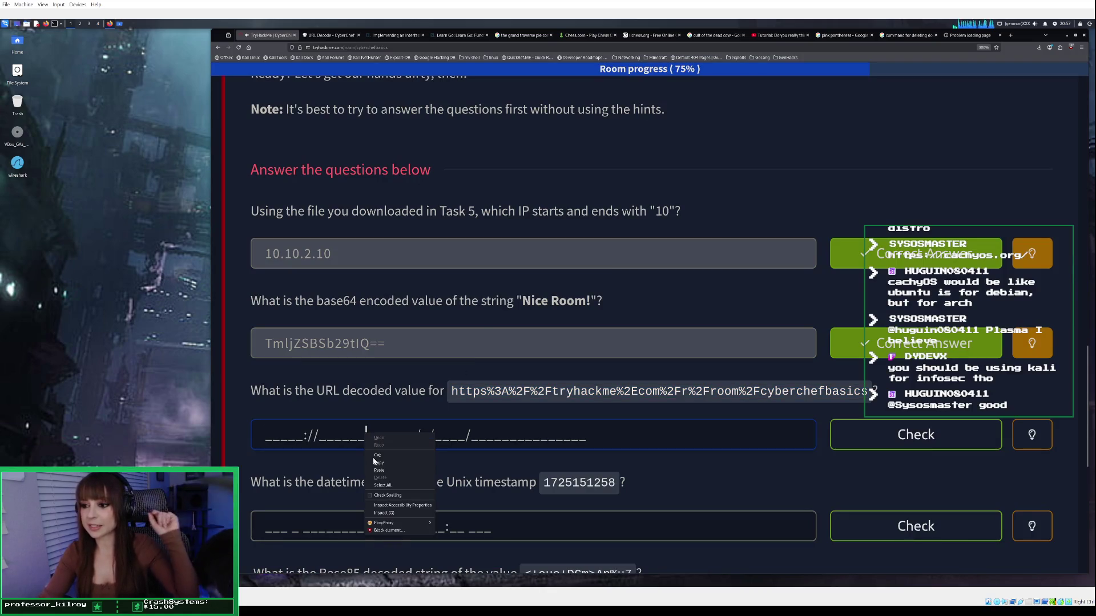
pyautogui.click(379, 470)
pyautogui.click(865, 437)
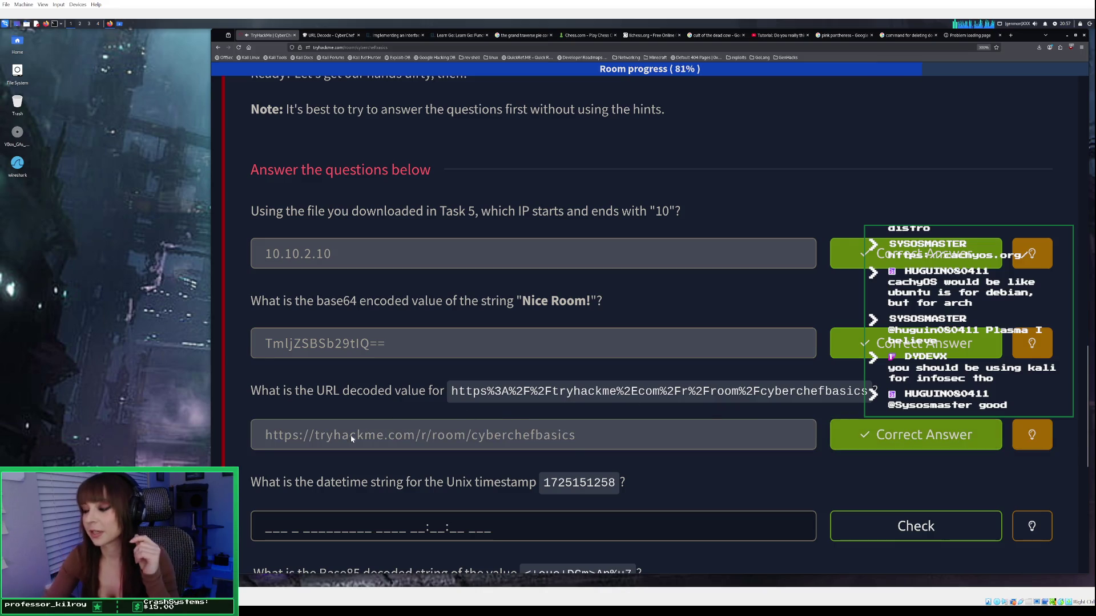
# Scroll back through the room and re-expand Task 6 to show its datetime question.
pyautogui.scroll(-2, 495, 437)
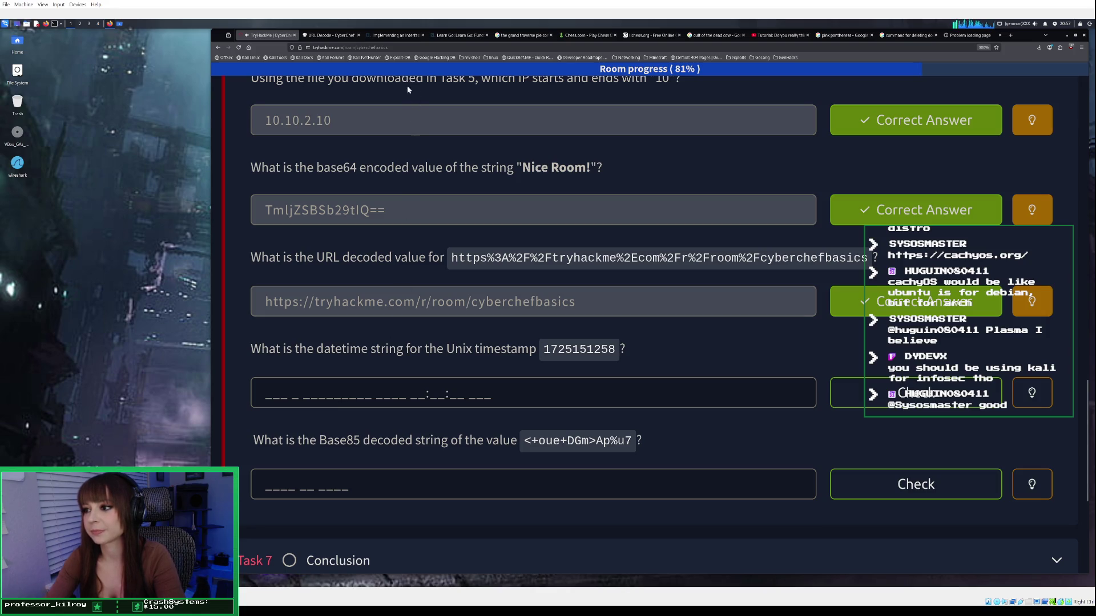
pyautogui.moveTo(338, 39)
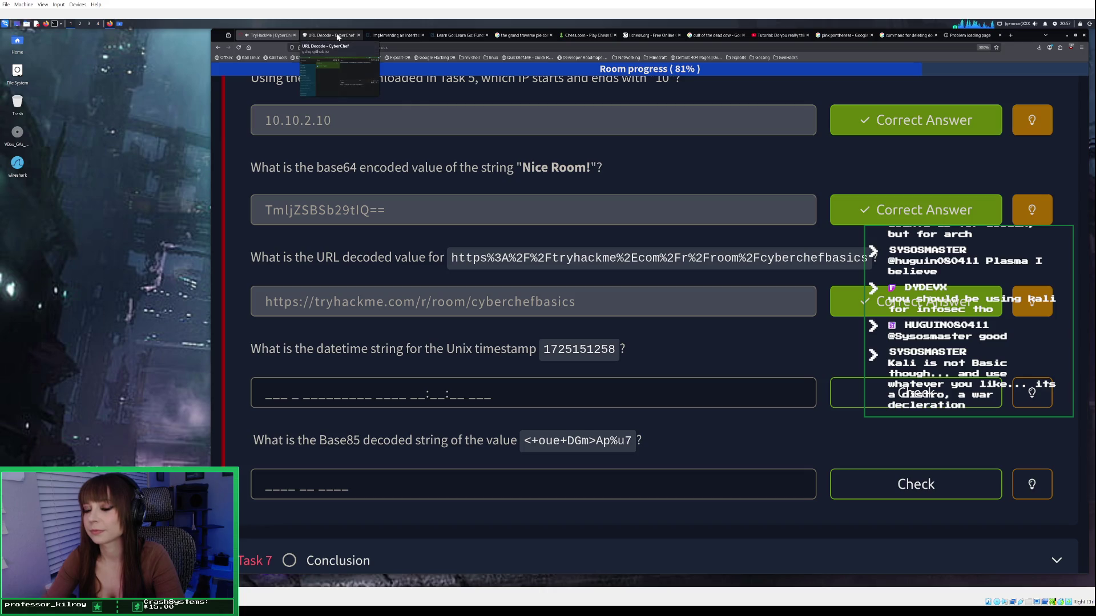
pyautogui.scroll(15, 420, 318)
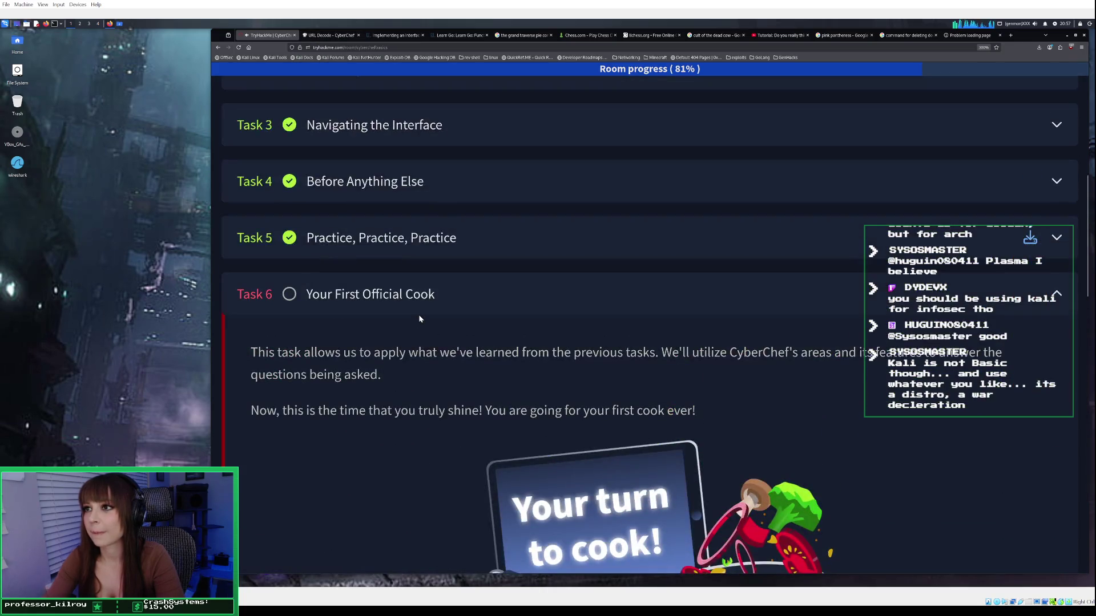
pyautogui.scroll(-3, 419, 318)
pyautogui.scroll(2, 413, 270)
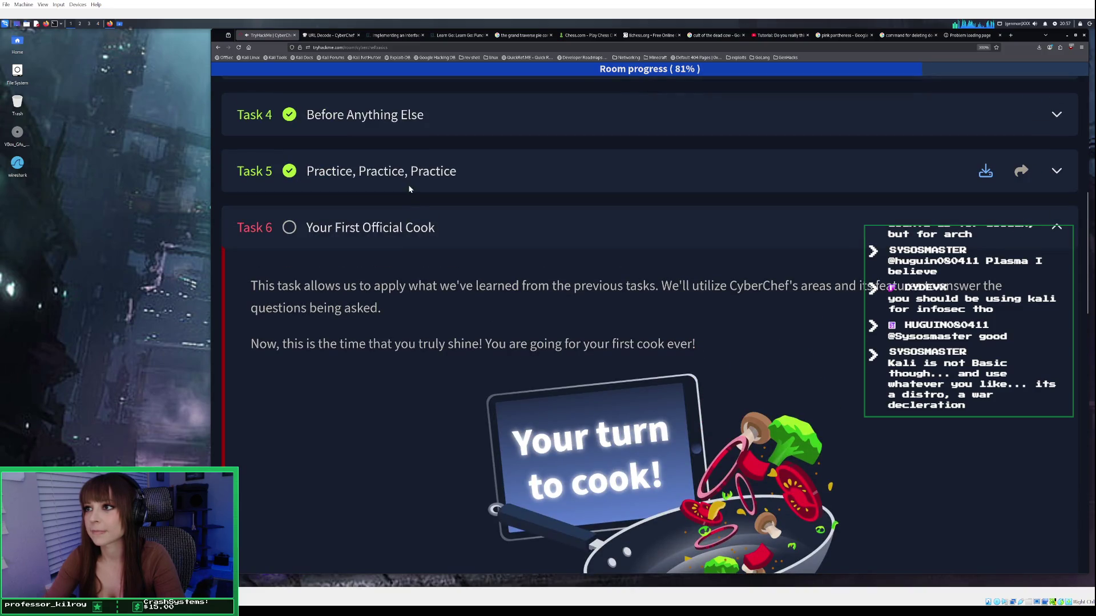
pyautogui.scroll(-15, 464, 380)
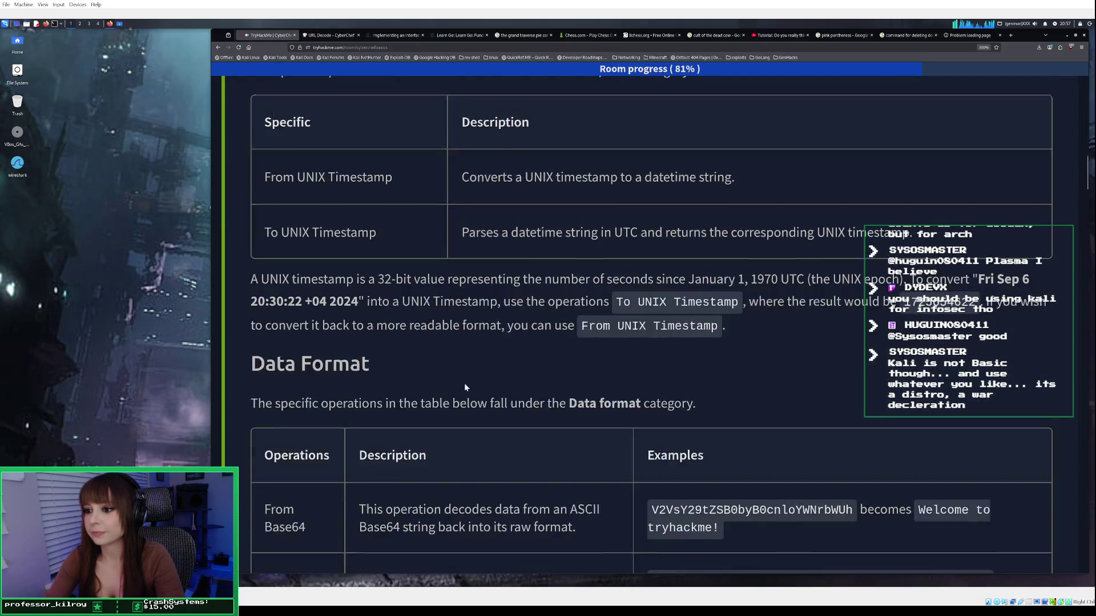
pyautogui.scroll(5, 464, 386)
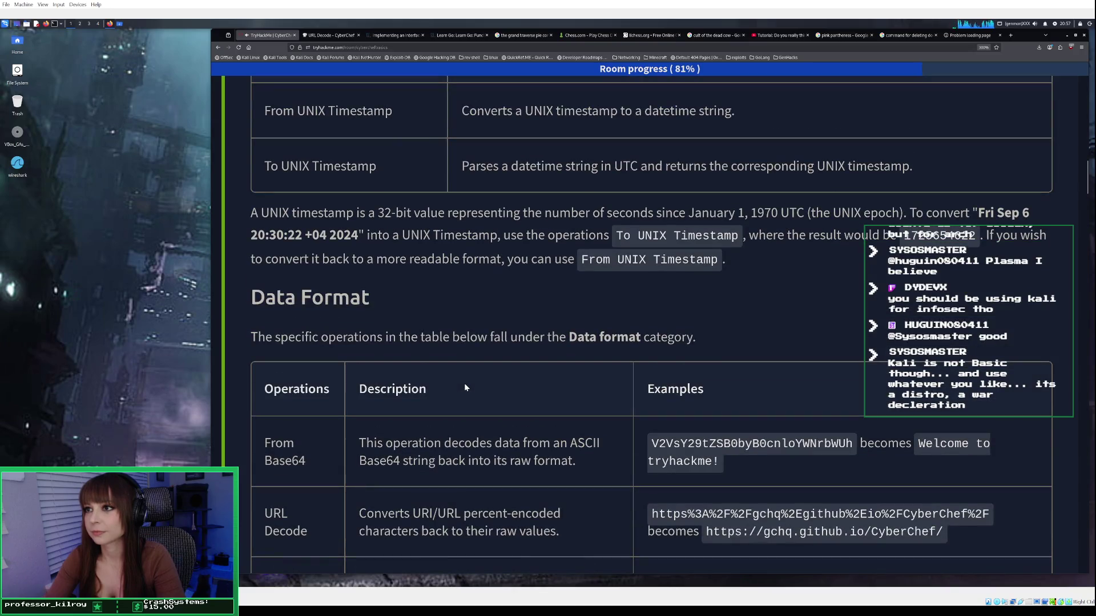
pyautogui.scroll(1, 464, 388)
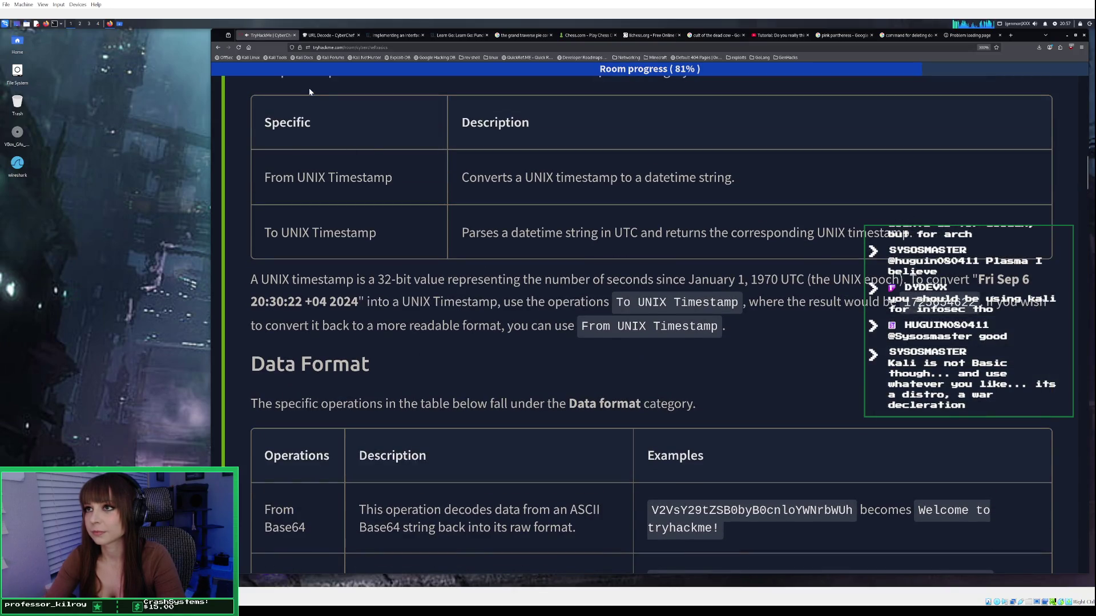
pyautogui.scroll(-20, 446, 298)
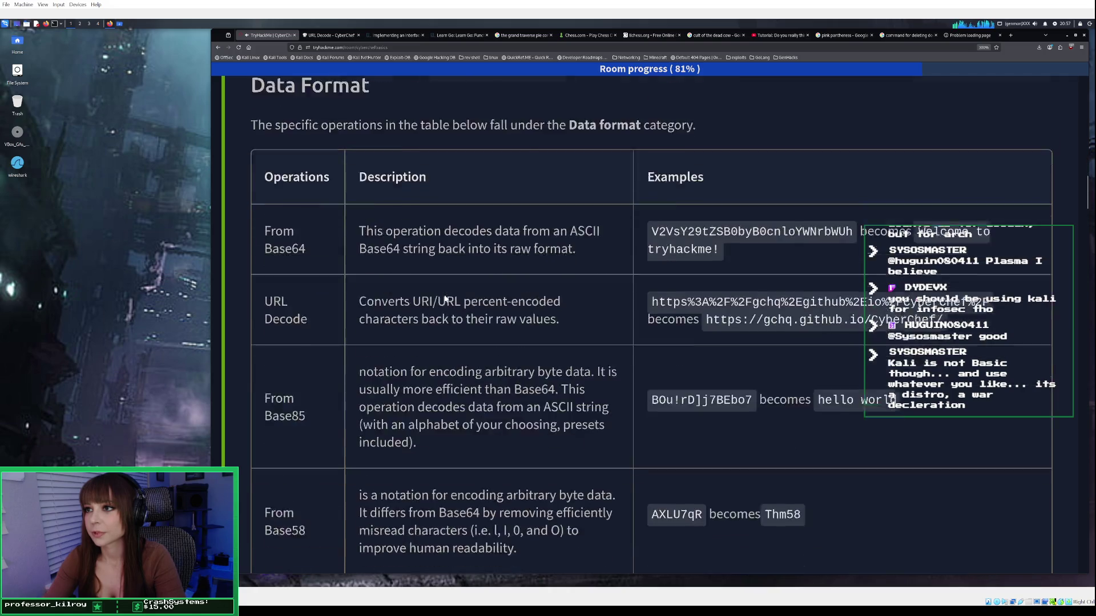
pyautogui.moveTo(1083, 266); pyautogui.dragTo(1069, 538)
pyautogui.scroll(-8, 1066, 536)
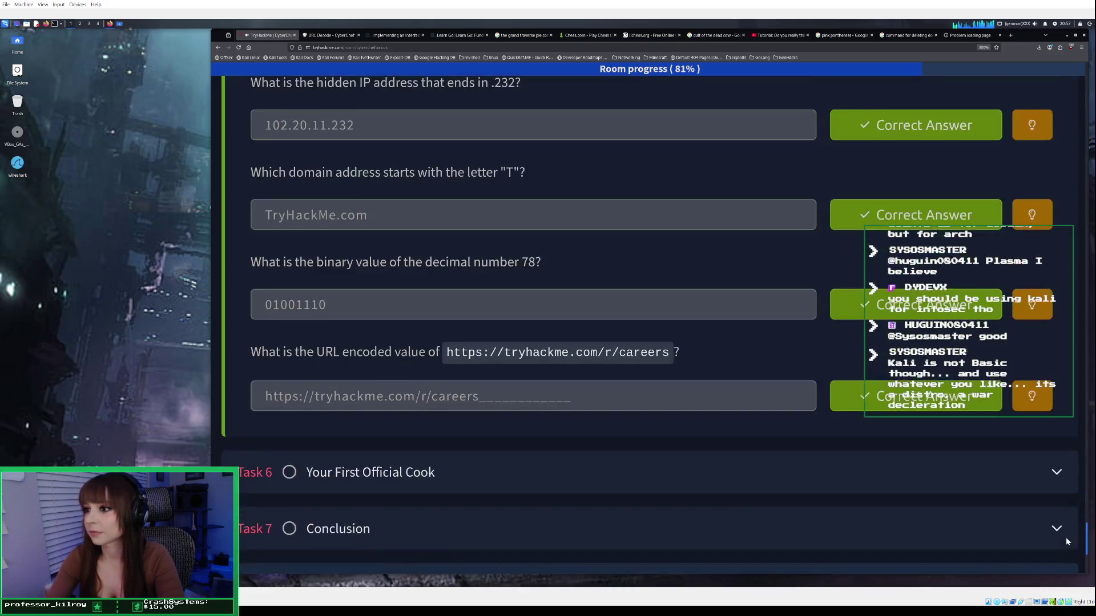
pyautogui.scroll(1, 971, 525)
pyautogui.click(544, 505)
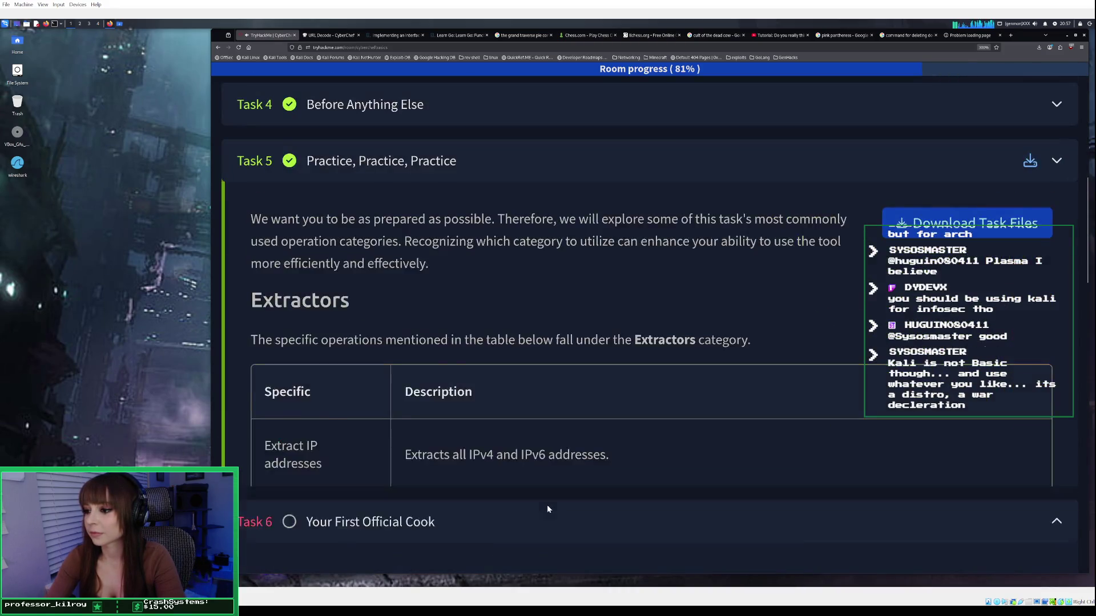
pyautogui.scroll(-10, 549, 497)
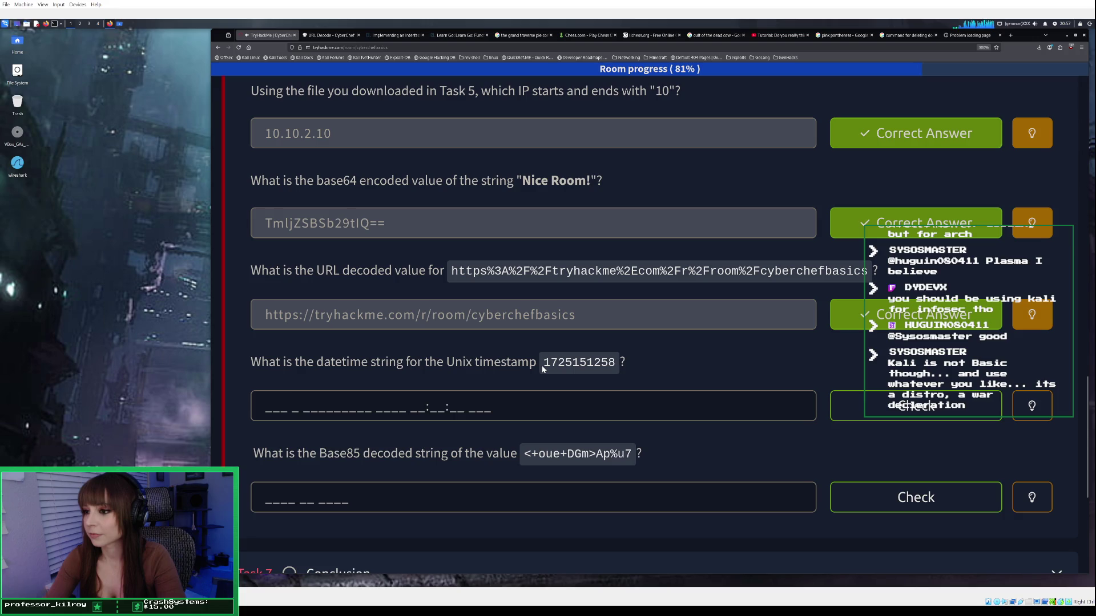
pyautogui.moveTo(542, 369); pyautogui.dragTo(618, 369)
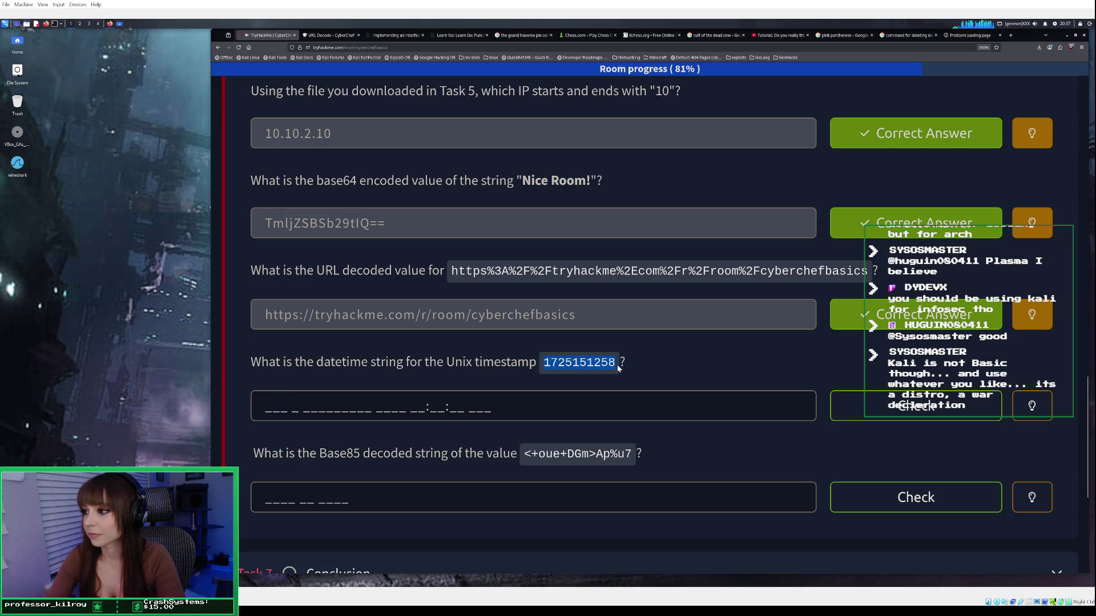
pyautogui.rightClick(597, 365)
pyautogui.click(603, 371)
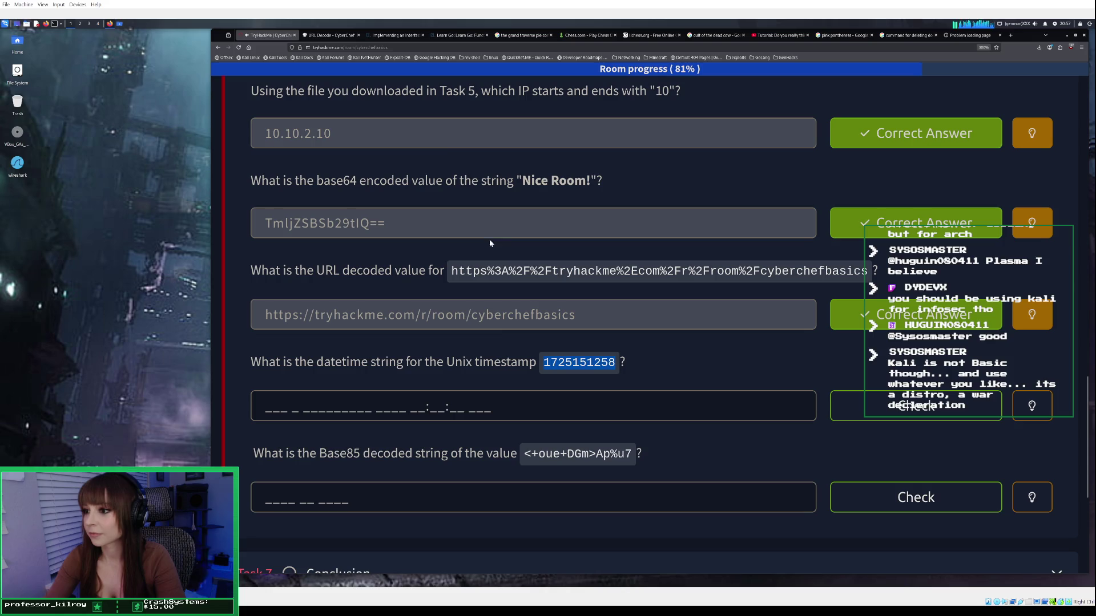
pyautogui.click(343, 35)
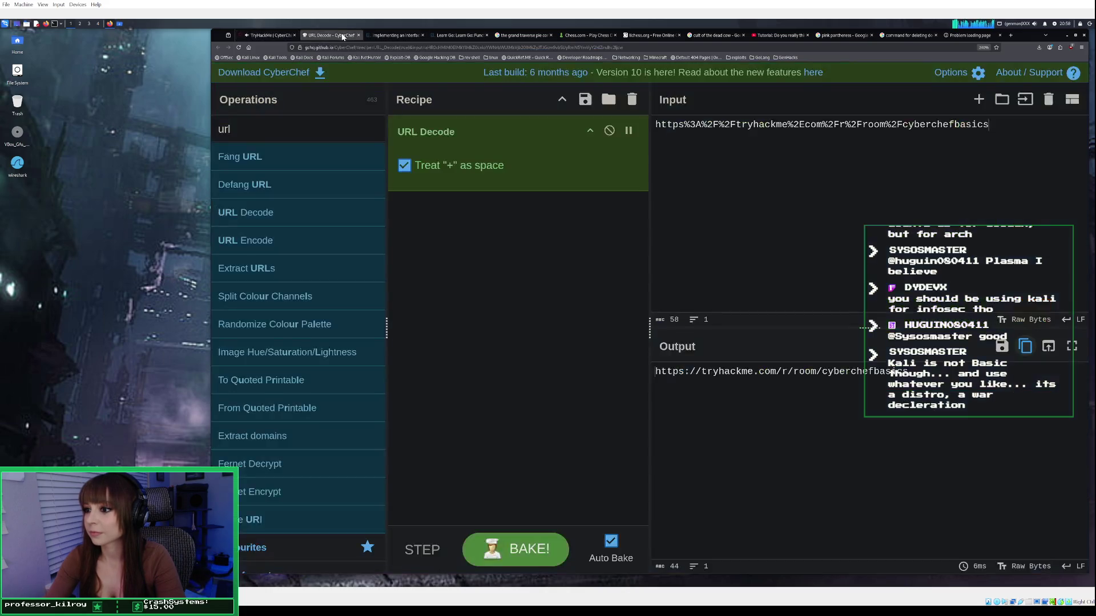
# Empty CyberChef's input and output, keeping URL Decode as the only recipe step.
pyautogui.click(1048, 100)
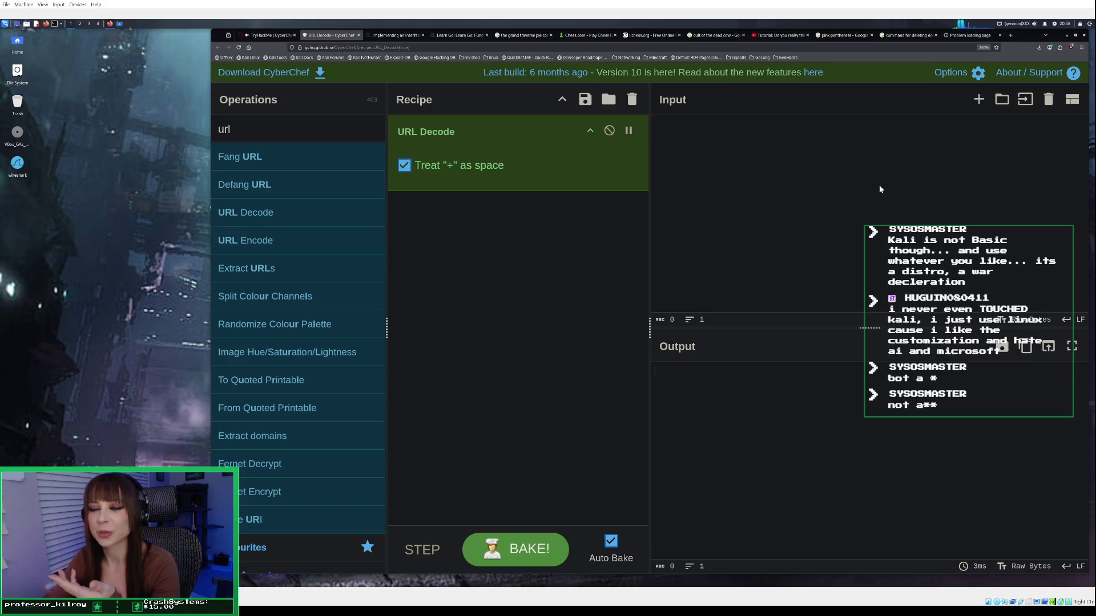
pyautogui.click(713, 190)
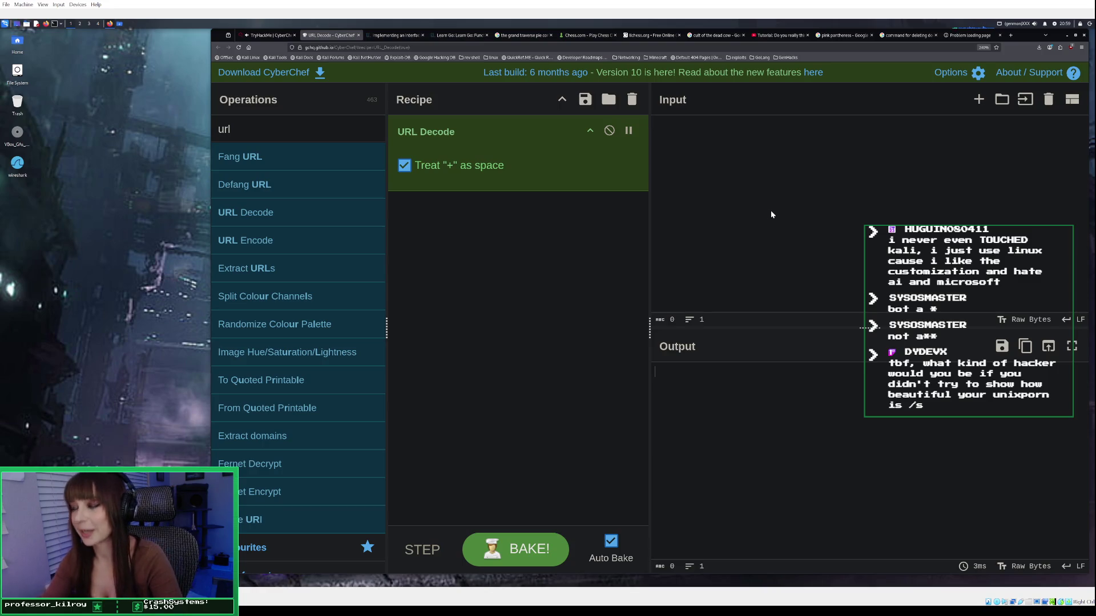
pyautogui.click(733, 151)
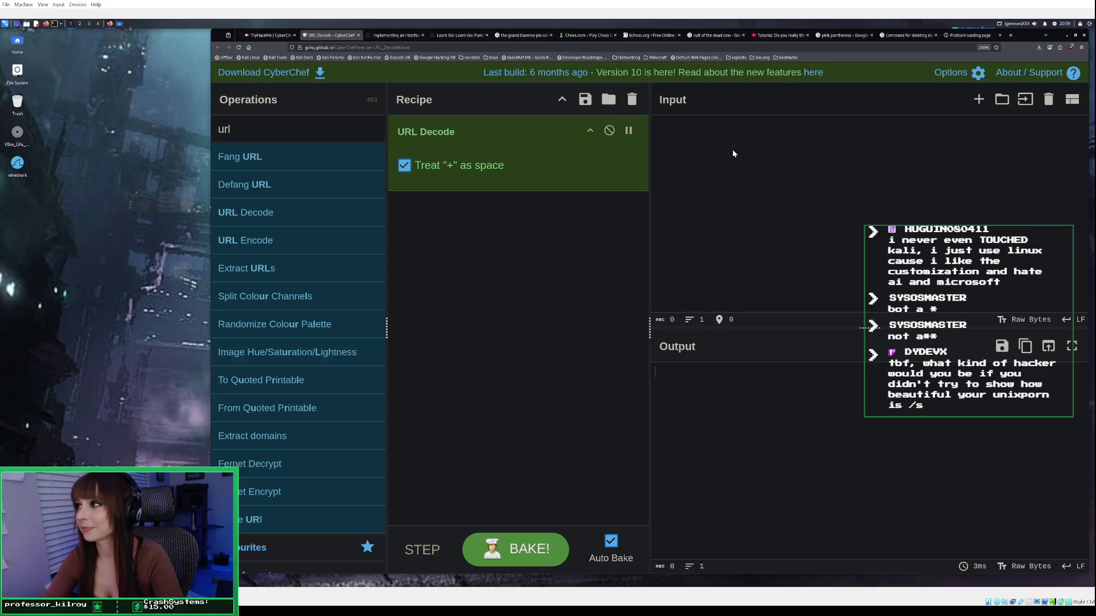
pyautogui.rightClick(694, 150)
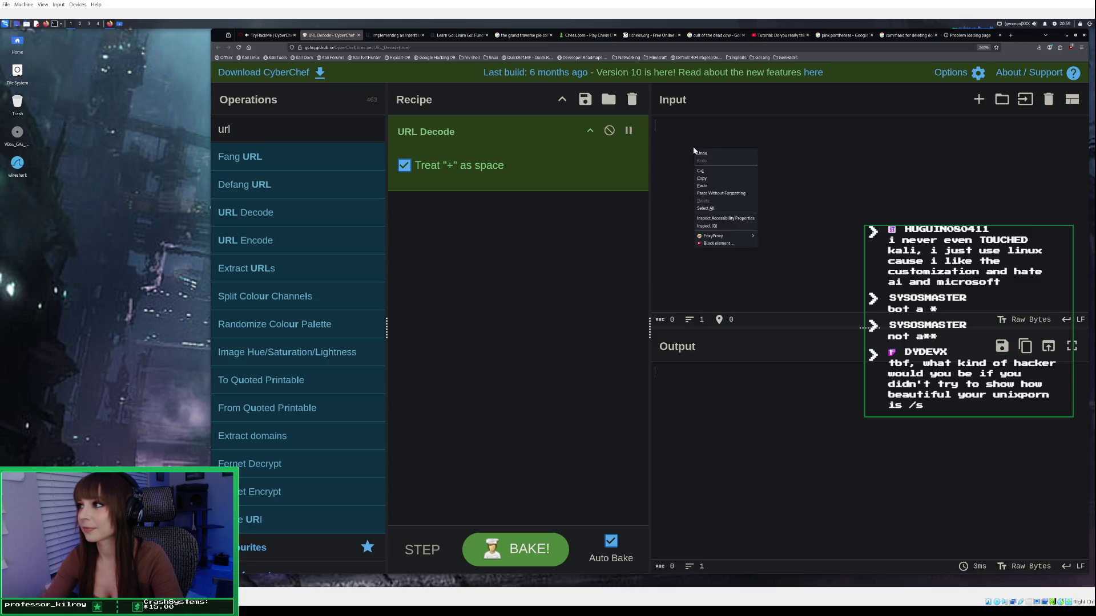
pyautogui.click(706, 183)
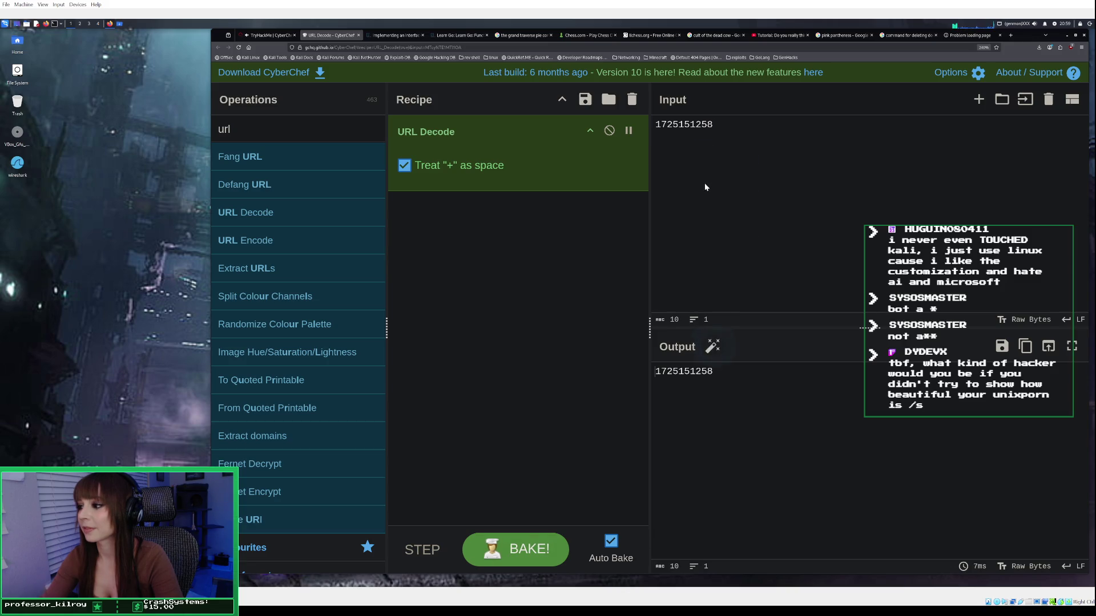
pyautogui.click(631, 100)
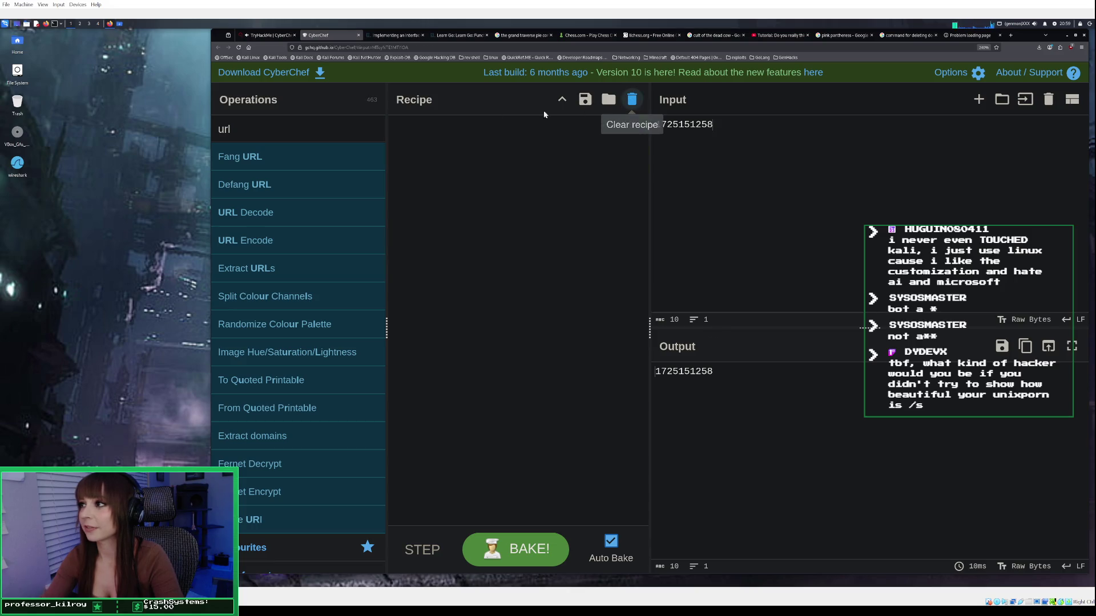
# Add From UNIX Timestamp and copy the result Sun 1 September 2024 00:40:58 UTC.
pyautogui.click(314, 130)
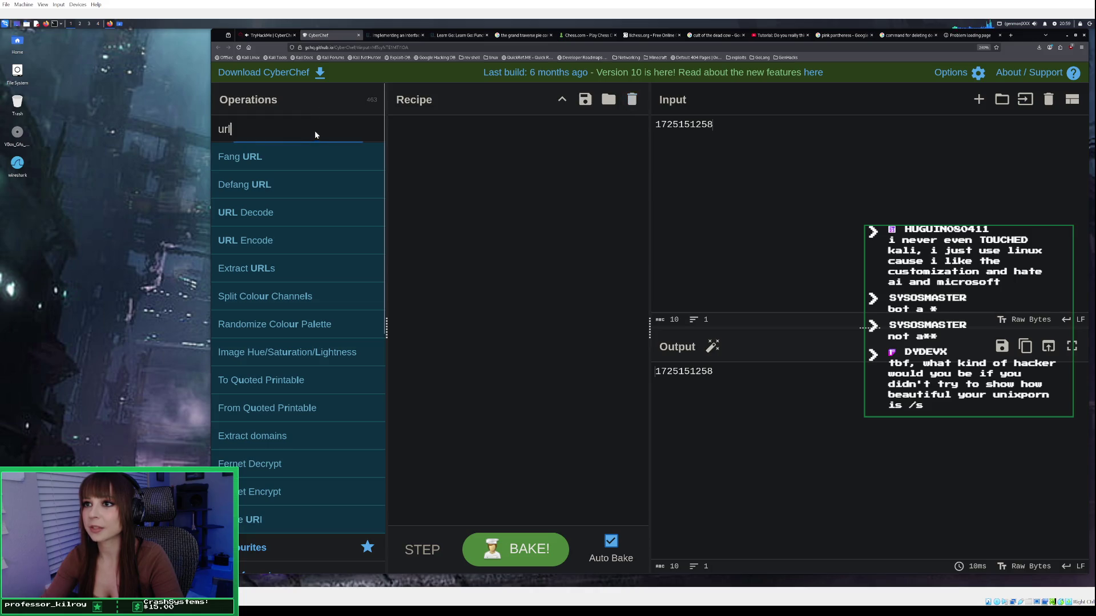
pyautogui.press('BackSpace')
pyautogui.press('BackSpace')
pyautogui.write('nix')
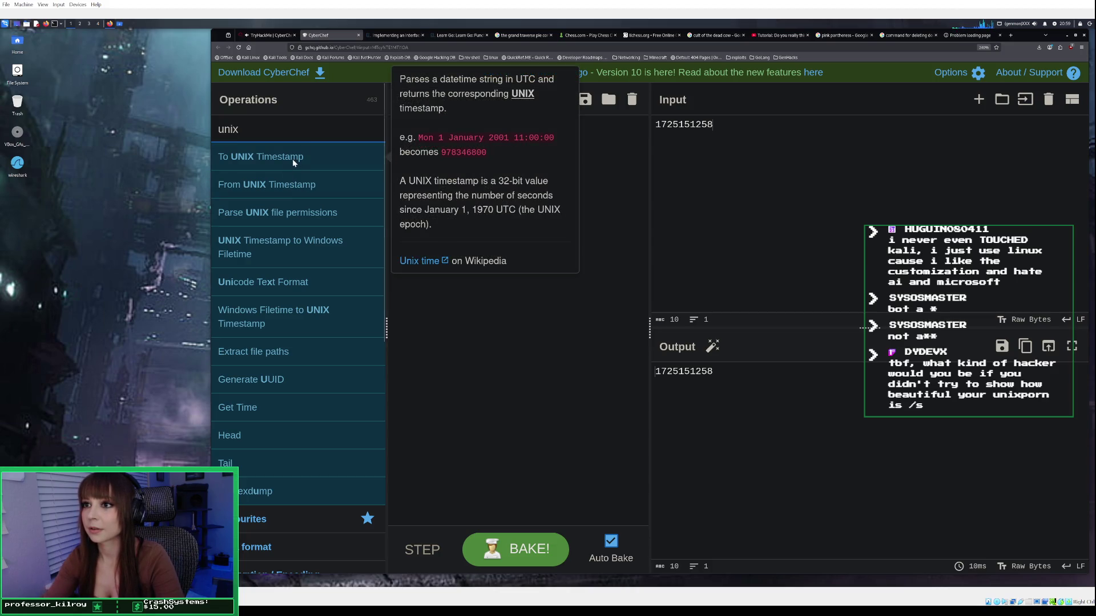
pyautogui.click(293, 186)
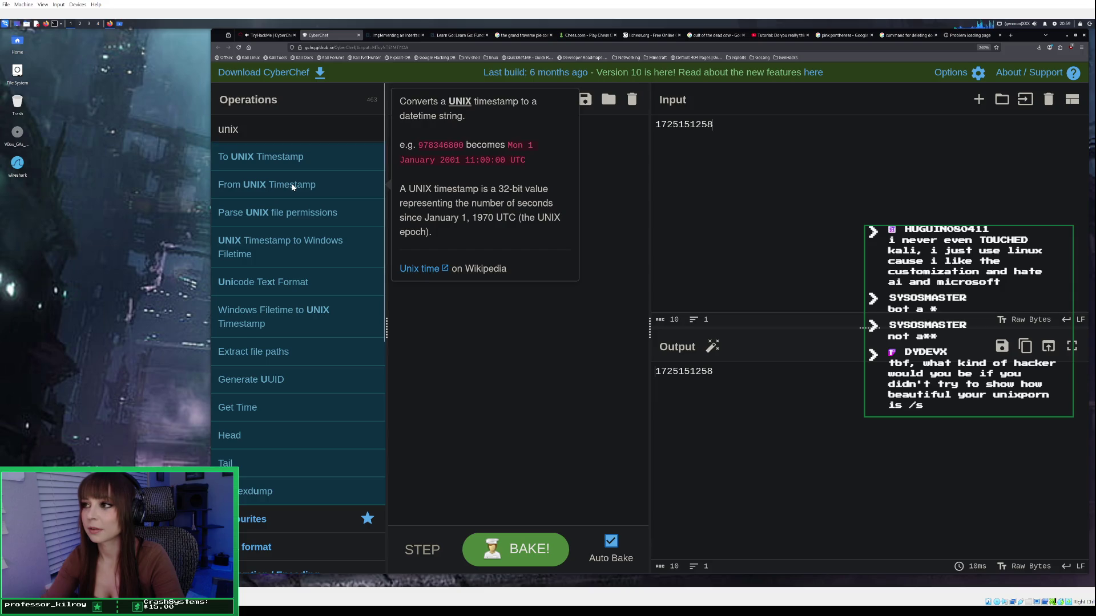
pyautogui.doubleClick(293, 186)
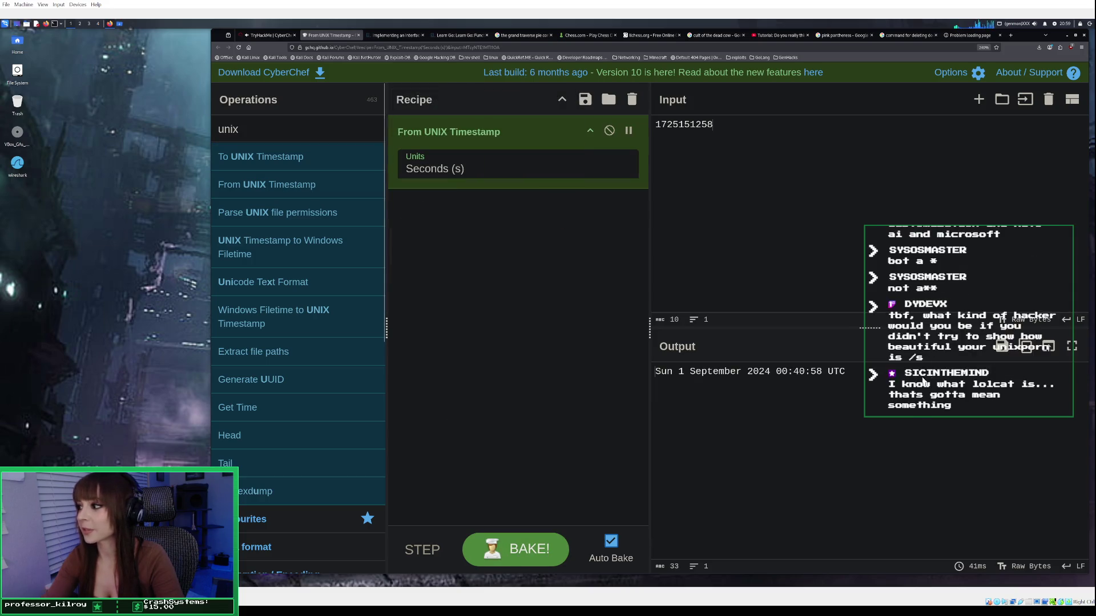
pyautogui.click(1026, 347)
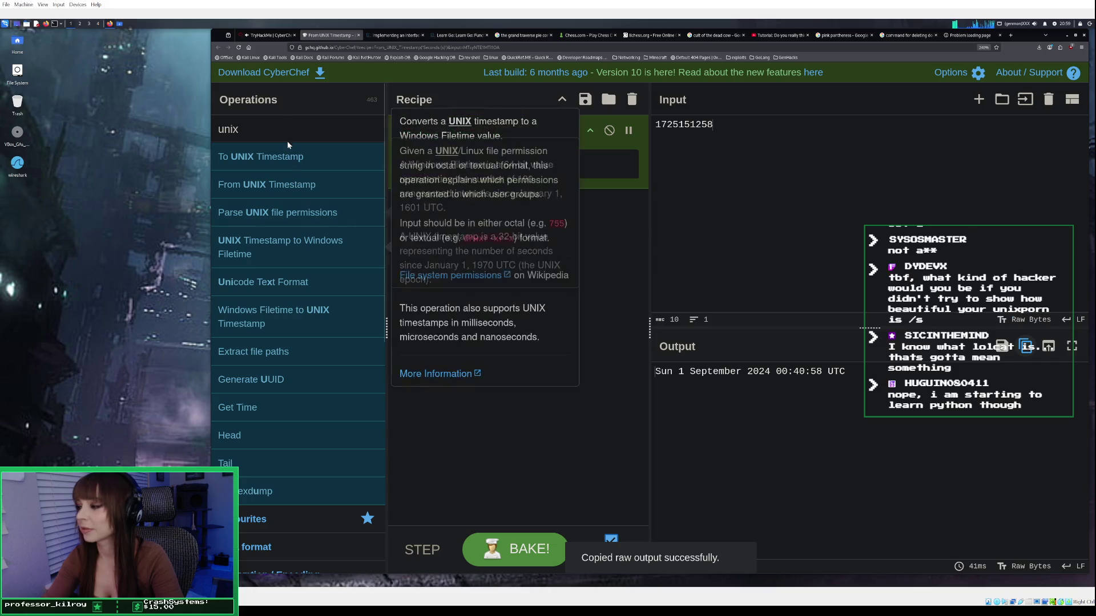
# Submit 'Sun 1 September 2024 00:40:58 UTC' as the Unix timestamp answer in TryHackMe.
pyautogui.click(266, 37)
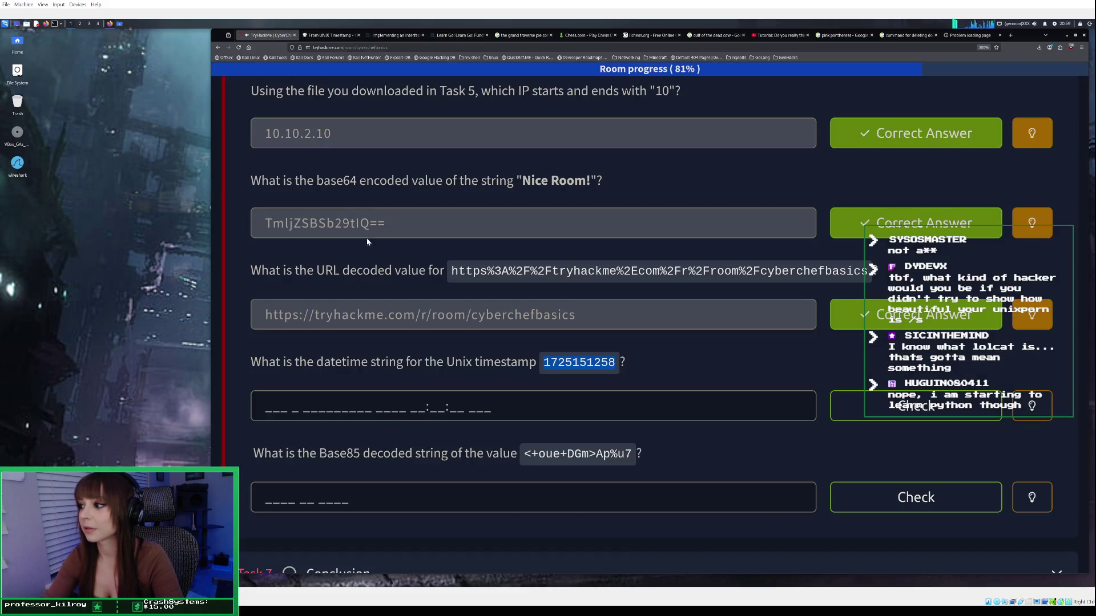
pyautogui.rightClick(382, 402)
pyautogui.click(408, 443)
pyautogui.click(851, 403)
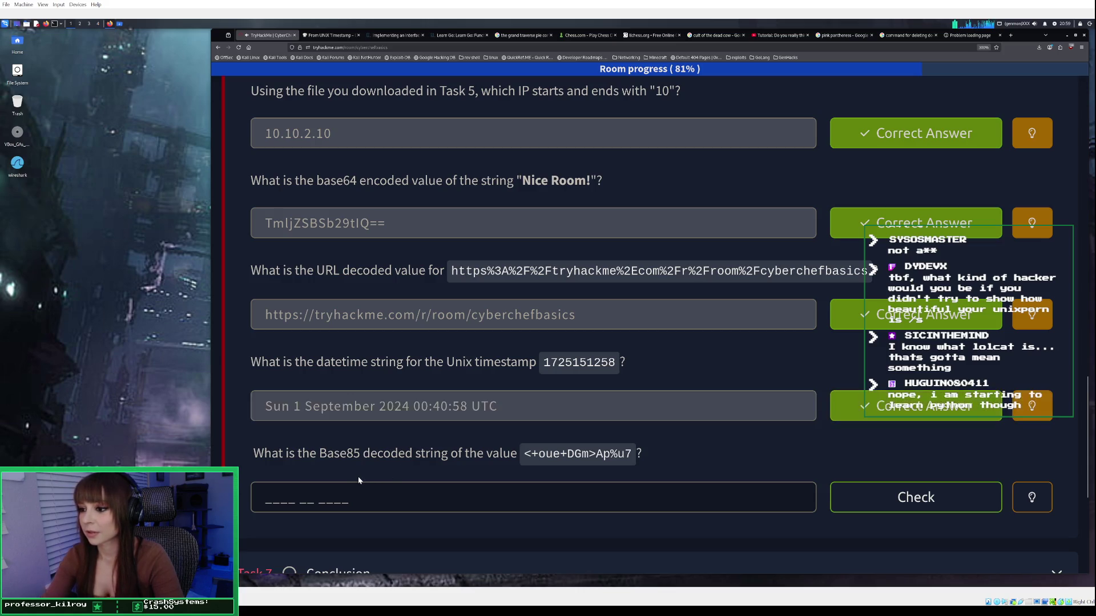
# Copy the Base85 value <+oue+DGm>Ap%u7 from the question.
pyautogui.moveTo(524, 455); pyautogui.dragTo(635, 463)
pyautogui.rightClick(632, 458)
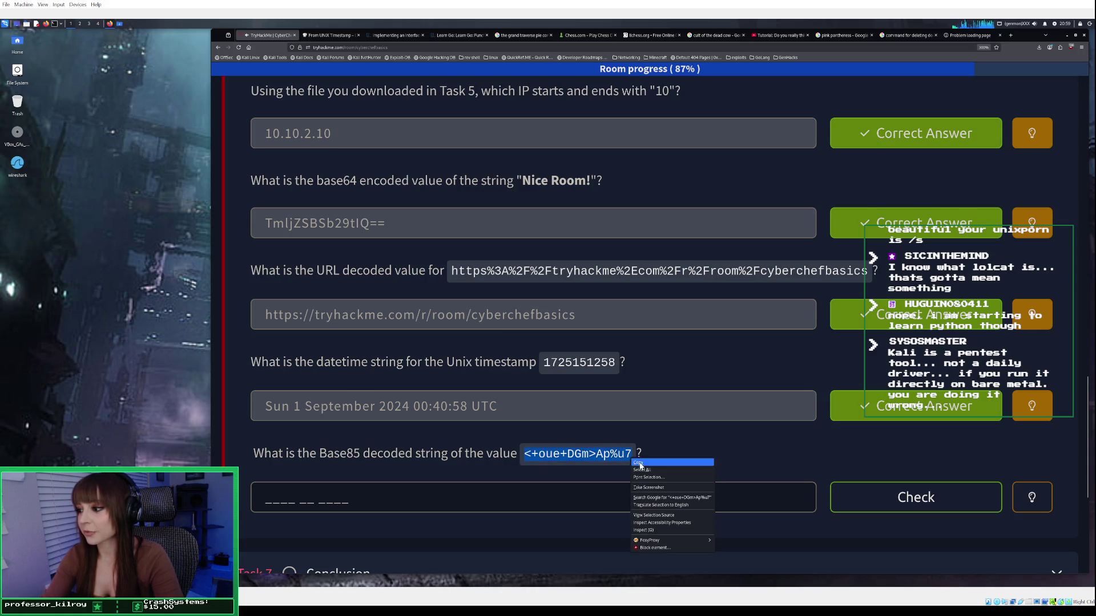
pyautogui.click(647, 464)
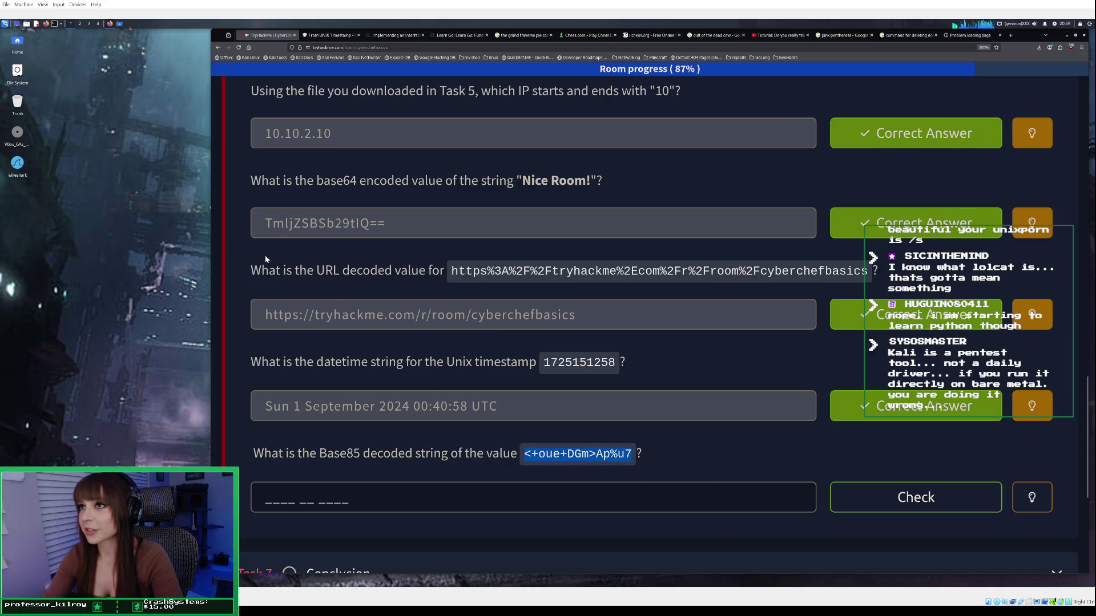
# In CyberChef, search for 'base 8', clear the old input and remove the UNIX timestamp operation.
pyautogui.click(335, 38)
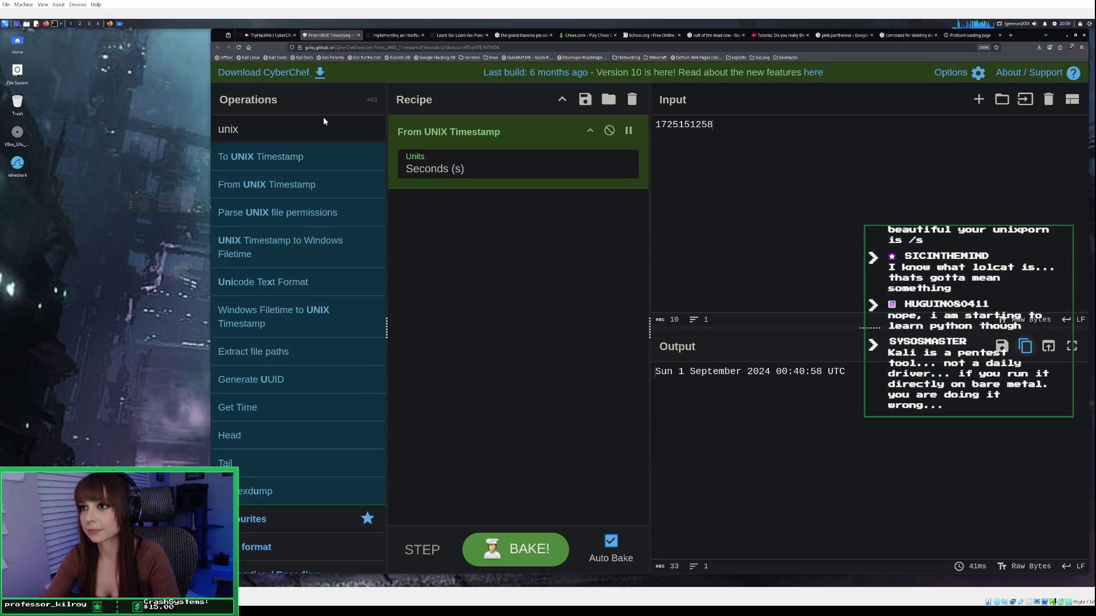
pyautogui.doubleClick(214, 129)
pyautogui.write('b')
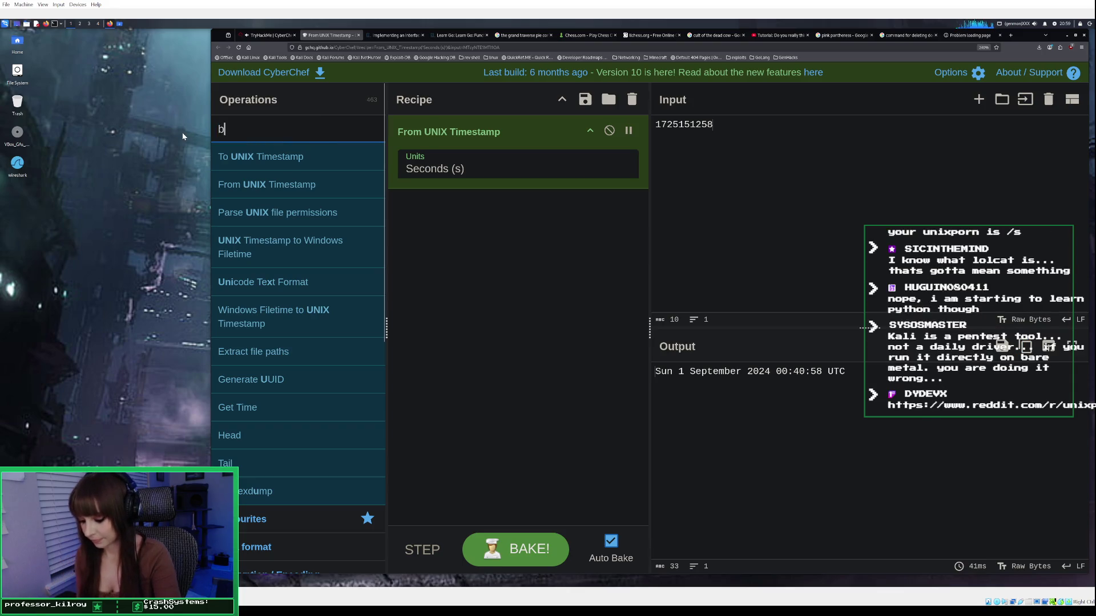
pyautogui.write('ase 8')
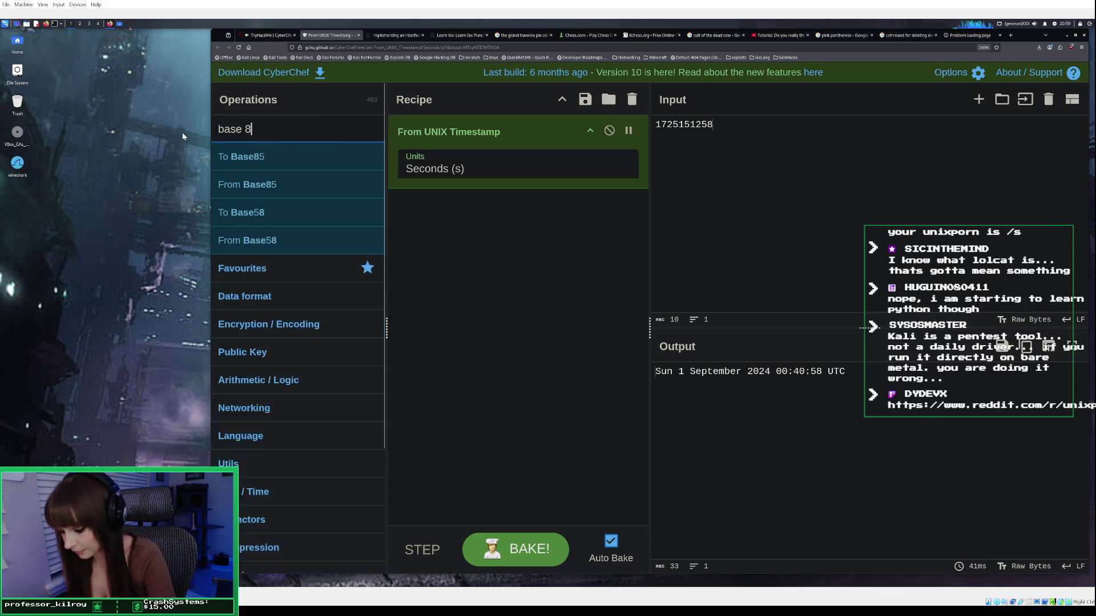
pyautogui.moveTo(277, 217)
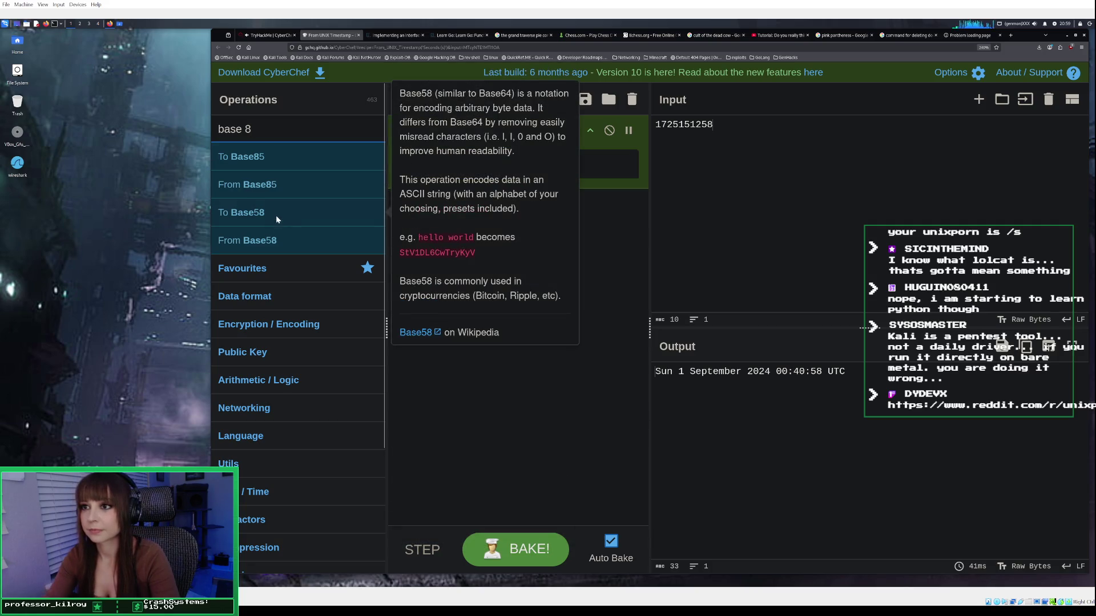
pyautogui.moveTo(282, 187)
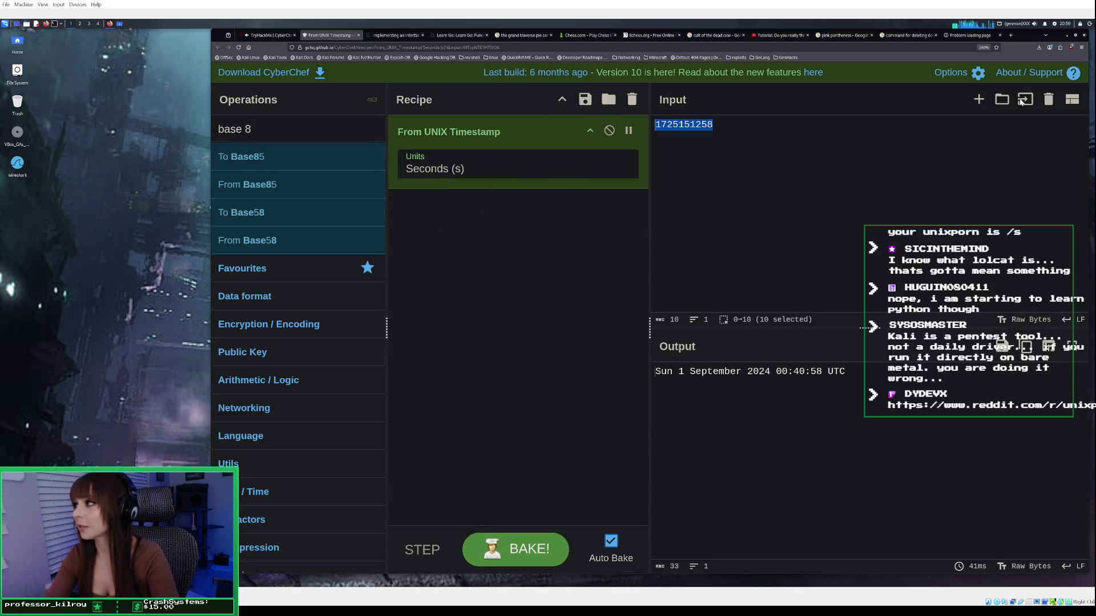
pyautogui.click(1048, 99)
pyautogui.click(632, 101)
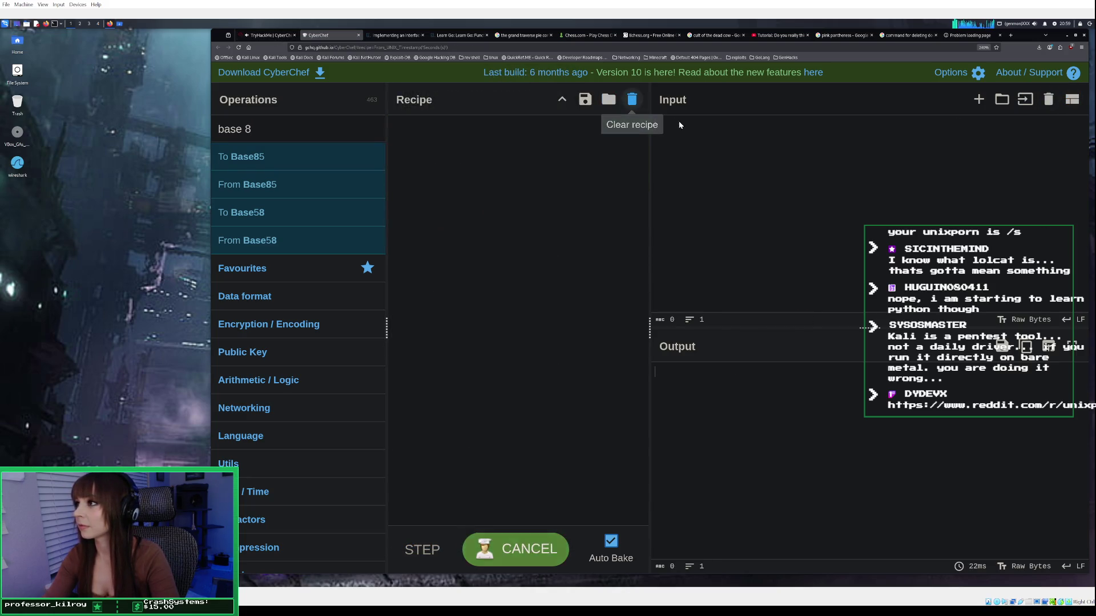
# Decode the pasted <+oue+DGm>Ap%u7 with From Base85 and copy the result 'This is fun!'.
pyautogui.rightClick(699, 136)
pyautogui.click(728, 171)
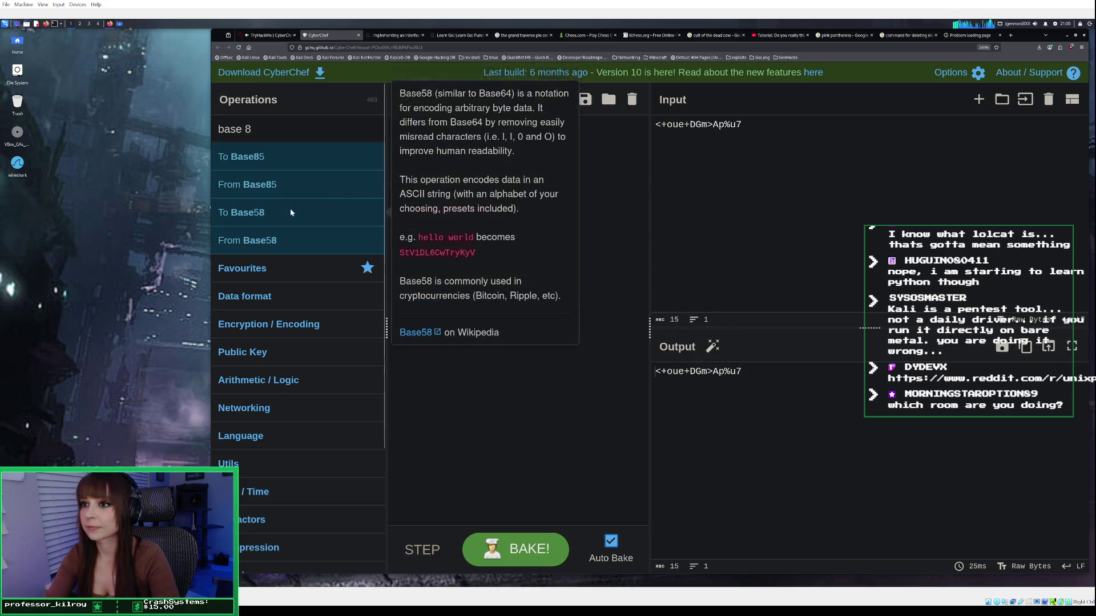
pyautogui.doubleClick(286, 183)
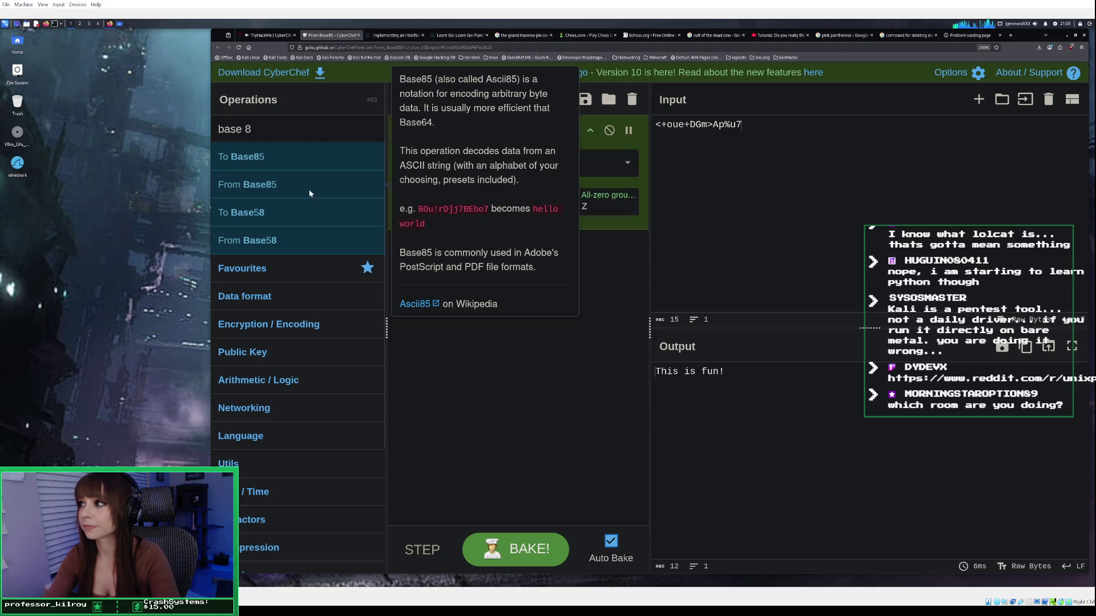
pyautogui.click(1025, 346)
pyautogui.click(270, 35)
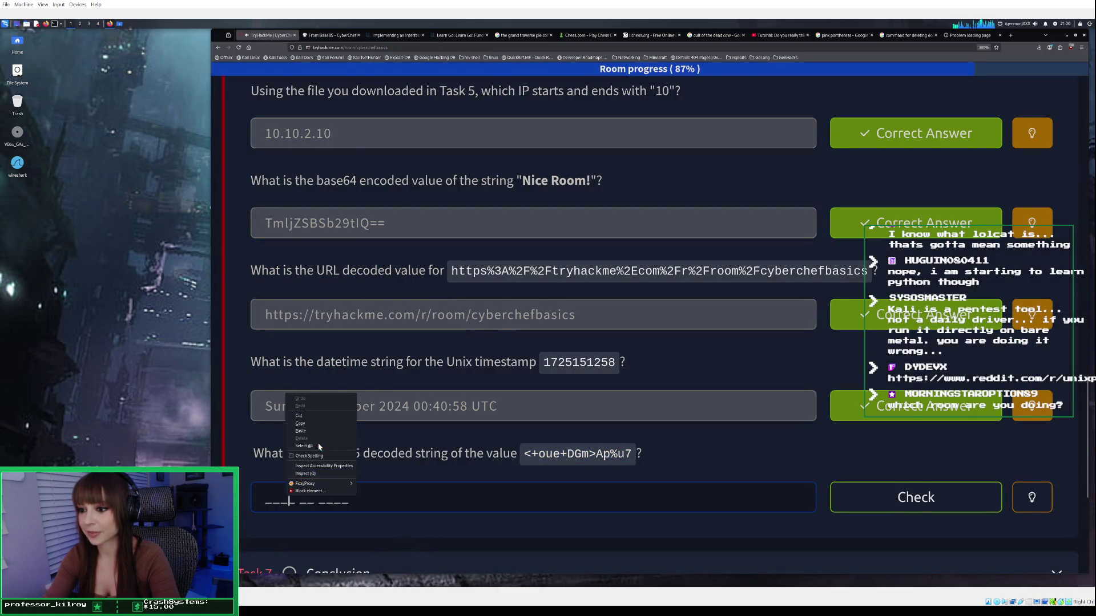
# Submit 'This is fun!' as the Base85 answer, then return to the top of the page.
pyautogui.click(301, 431)
pyautogui.click(972, 498)
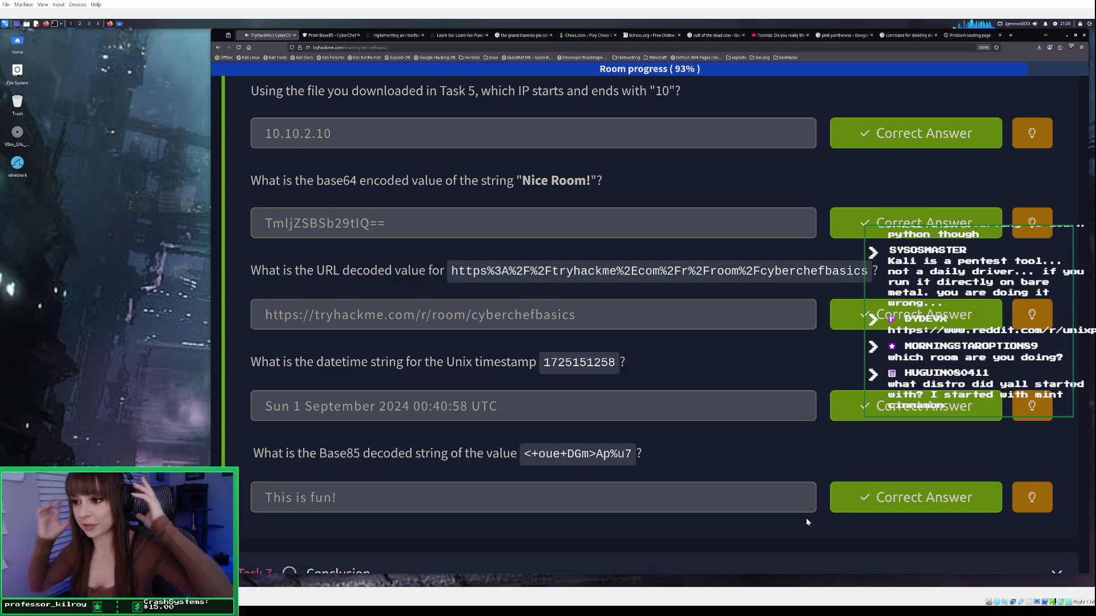
pyautogui.scroll(1, 779, 417)
pyautogui.scroll(15, 779, 416)
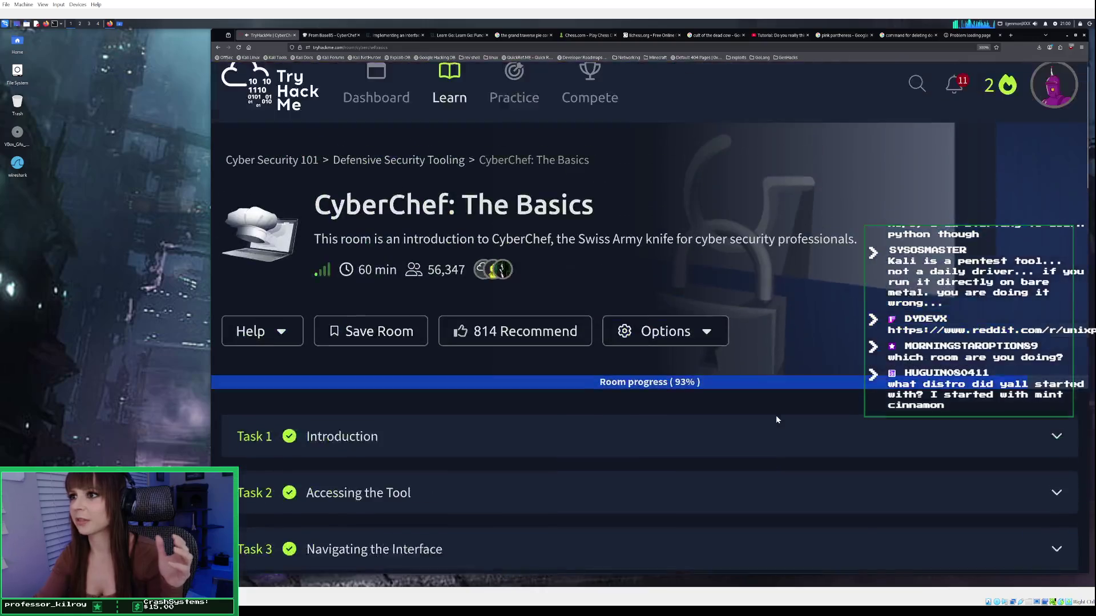
pyautogui.scroll(-3, 639, 447)
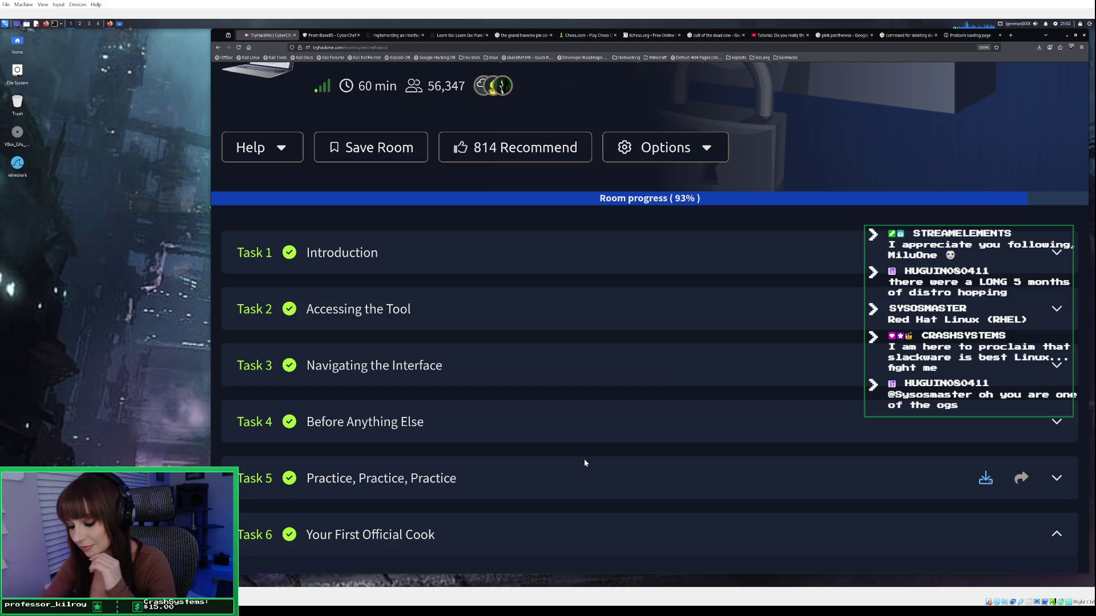
# Mark the Task 7 Conclusion as complete.
pyautogui.scroll(-15, 584, 462)
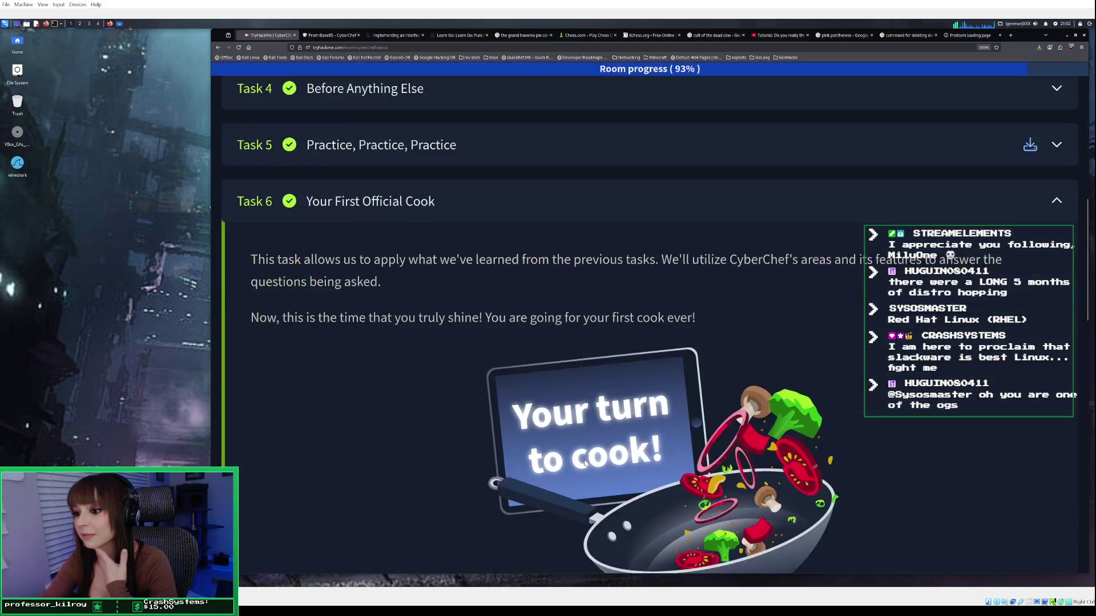
pyautogui.scroll(-5, 582, 461)
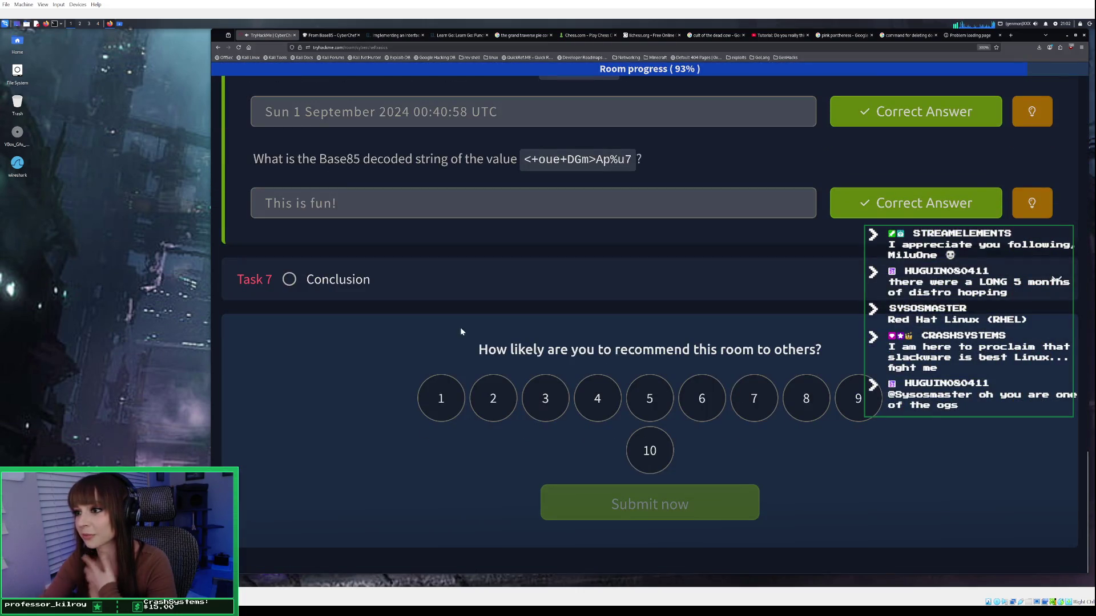
pyautogui.scroll(20, 505, 275)
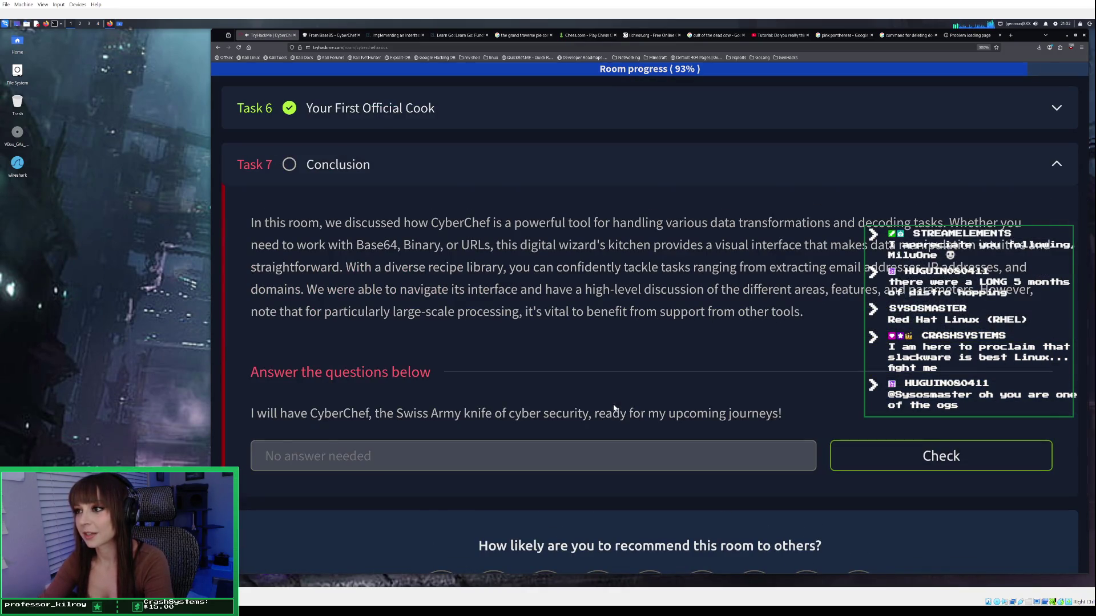
pyautogui.click(897, 454)
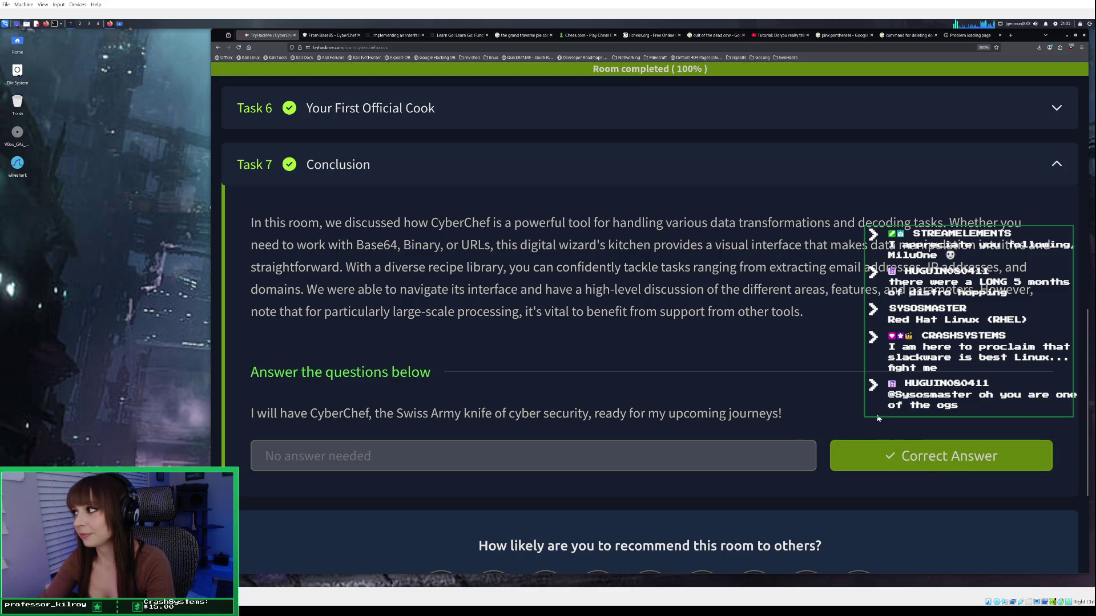
# Scroll through the room completion slides showing 100% and go to the dashboard.
pyautogui.scroll(5, 765, 392)
pyautogui.scroll(-5, 765, 392)
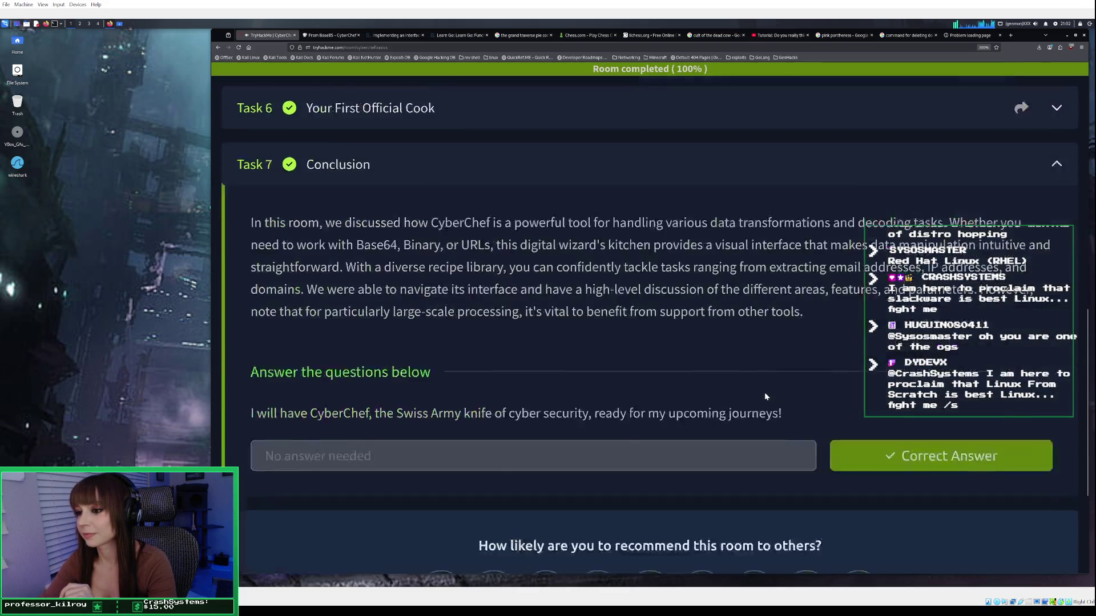
pyautogui.scroll(-3, 765, 394)
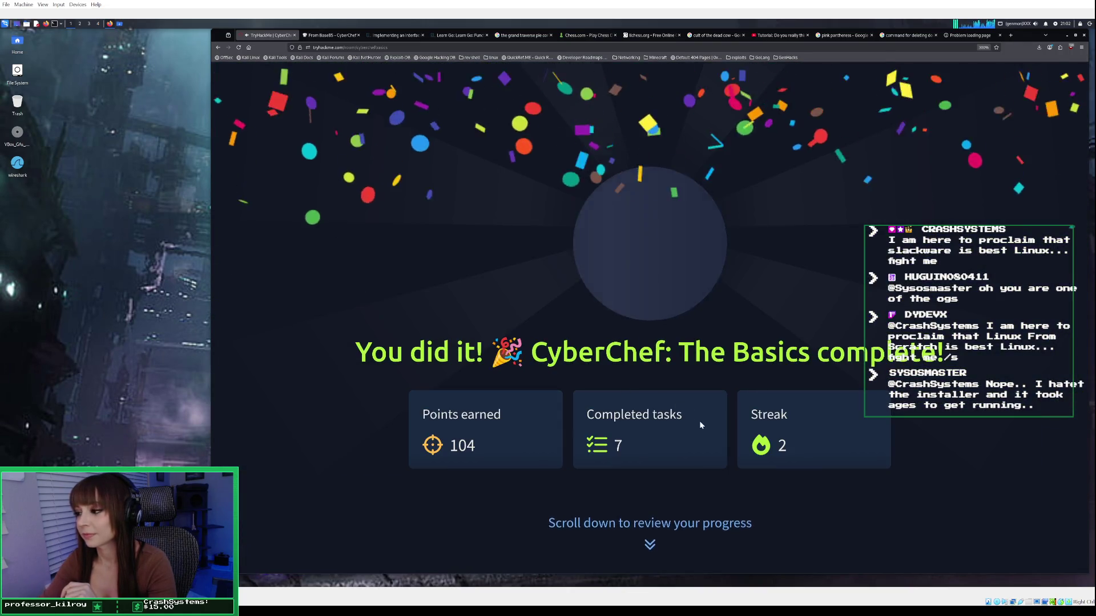
pyautogui.scroll(-2, 674, 503)
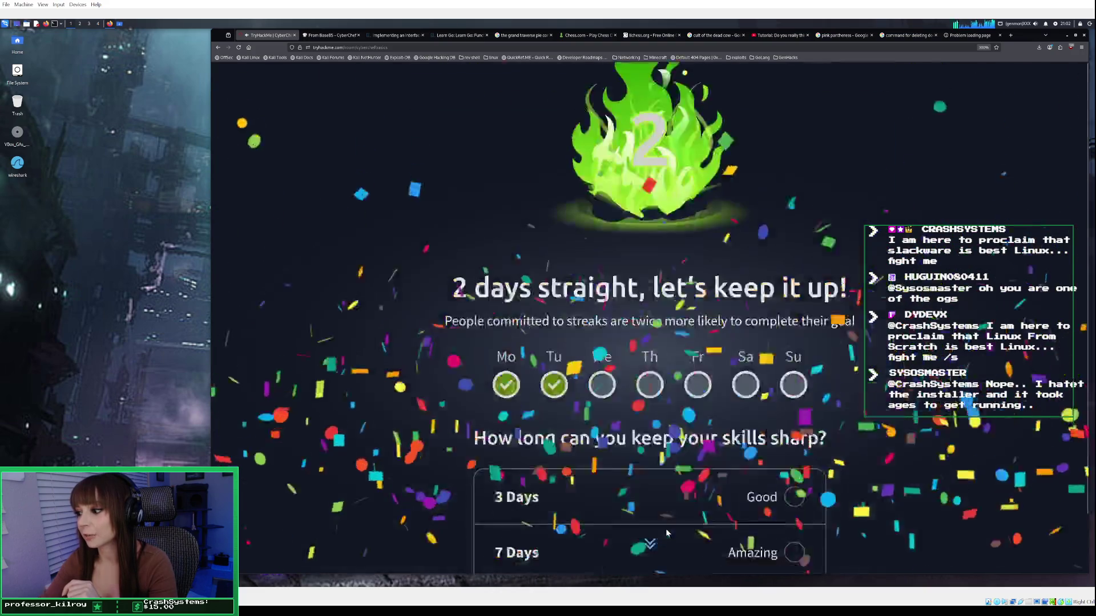
pyautogui.scroll(-2, 686, 457)
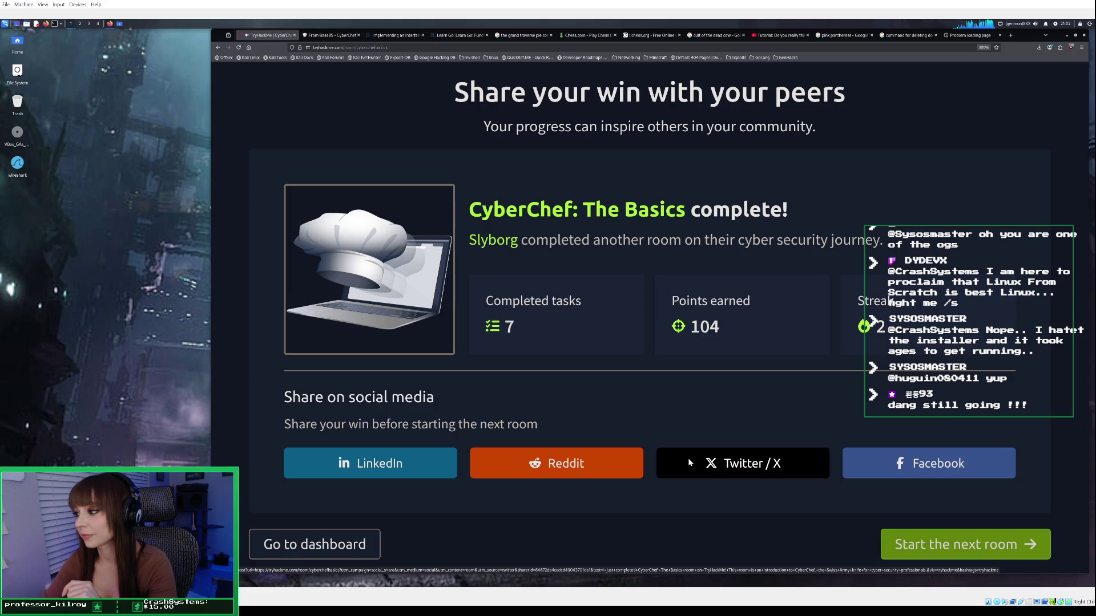
pyautogui.click(367, 546)
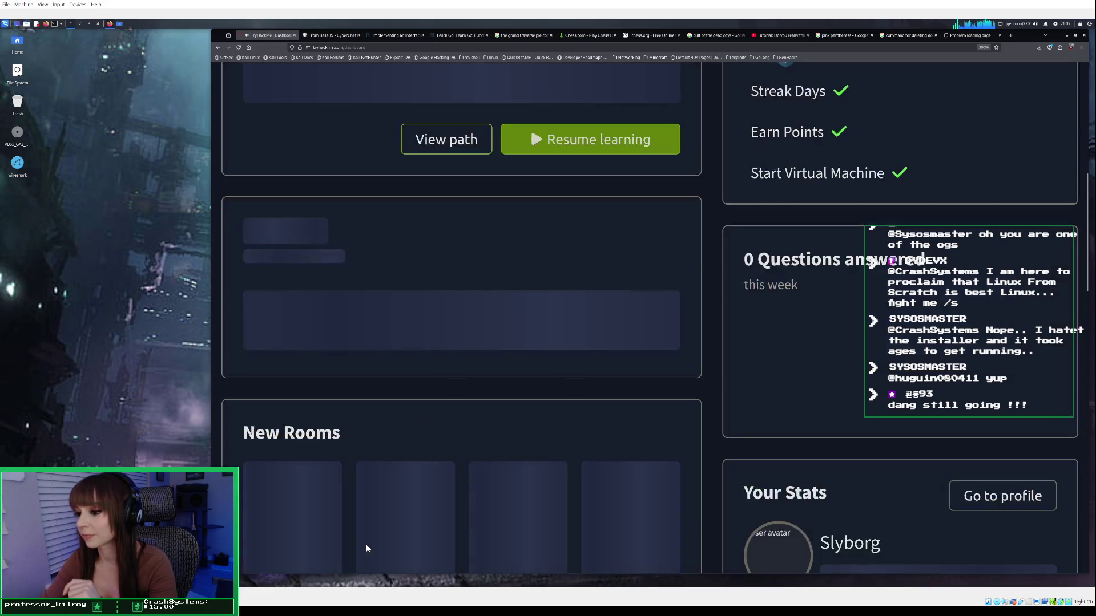
# Open the Cyber Security 101 learning path and scroll through modules like Linux Fundamentals.
pyautogui.scroll(-2, 531, 446)
pyautogui.scroll(3, 536, 445)
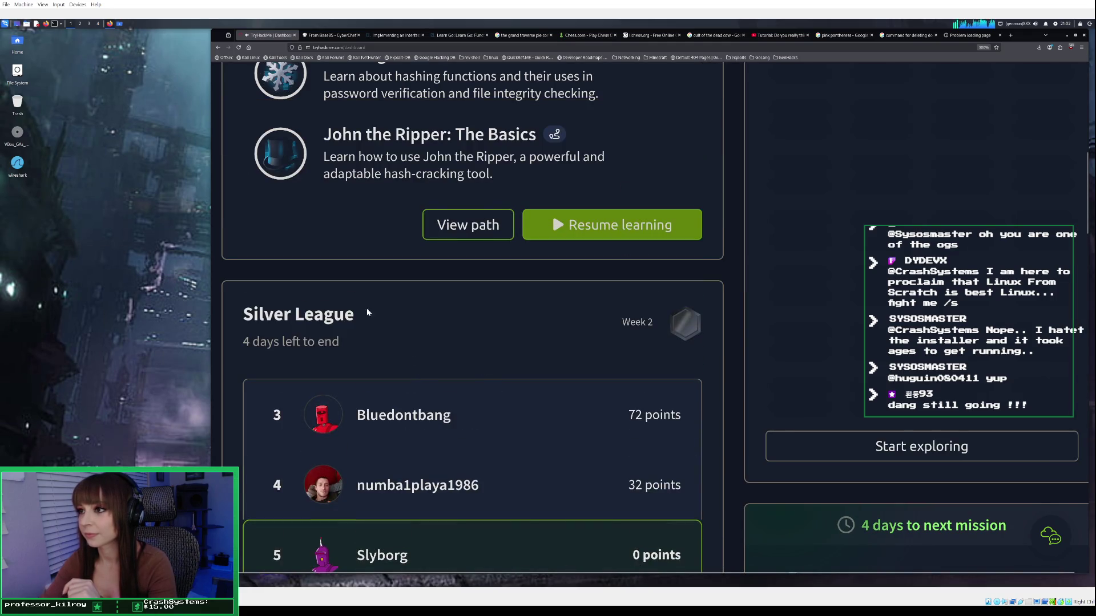
pyautogui.click(466, 231)
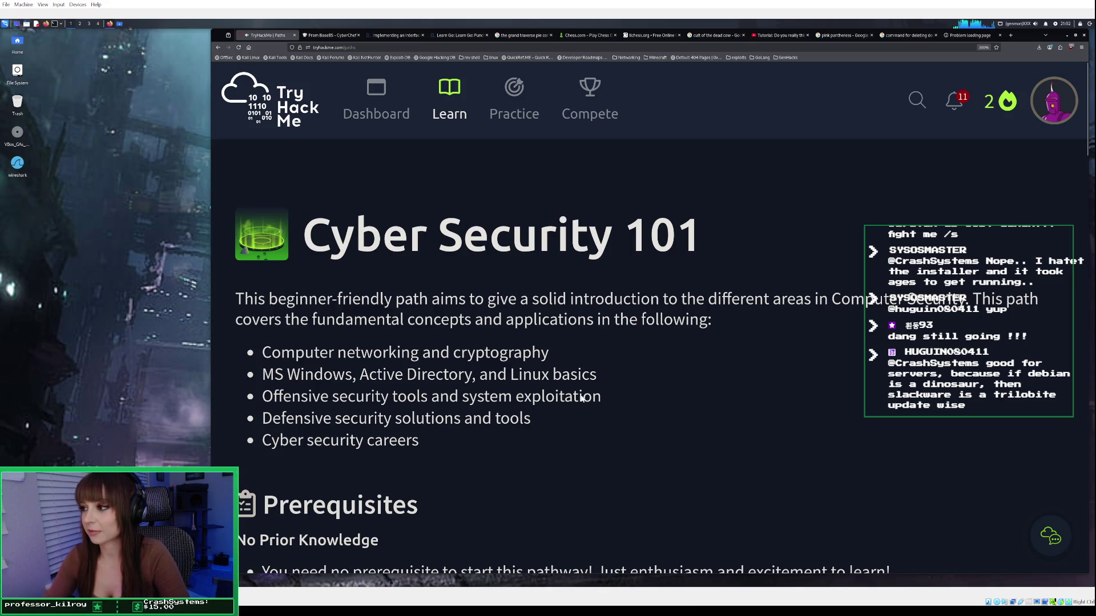
pyautogui.scroll(-3, 590, 401)
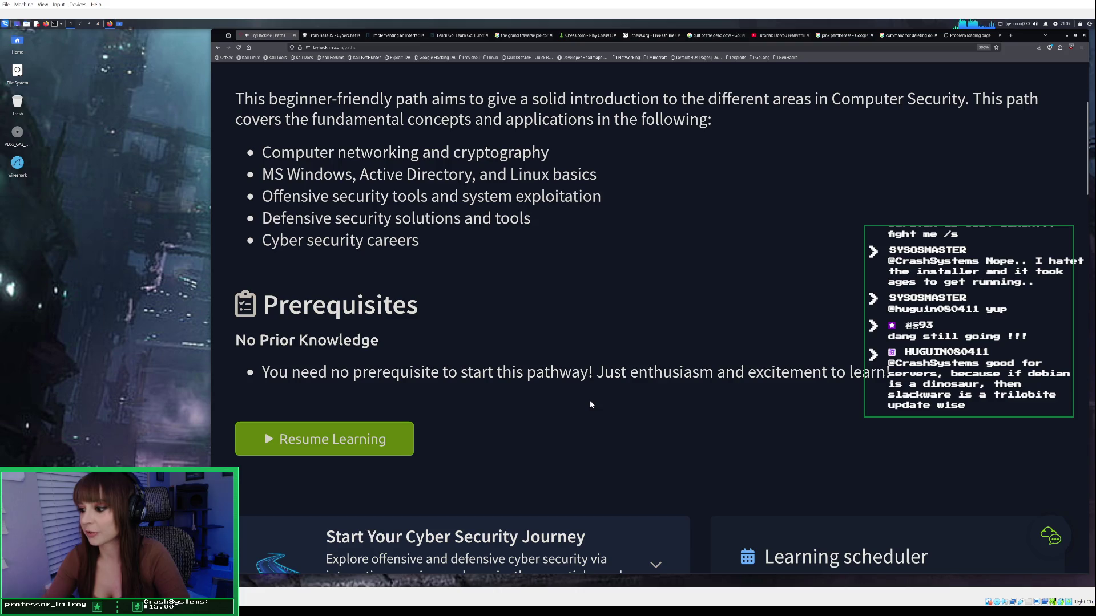
pyautogui.scroll(-1, 590, 400)
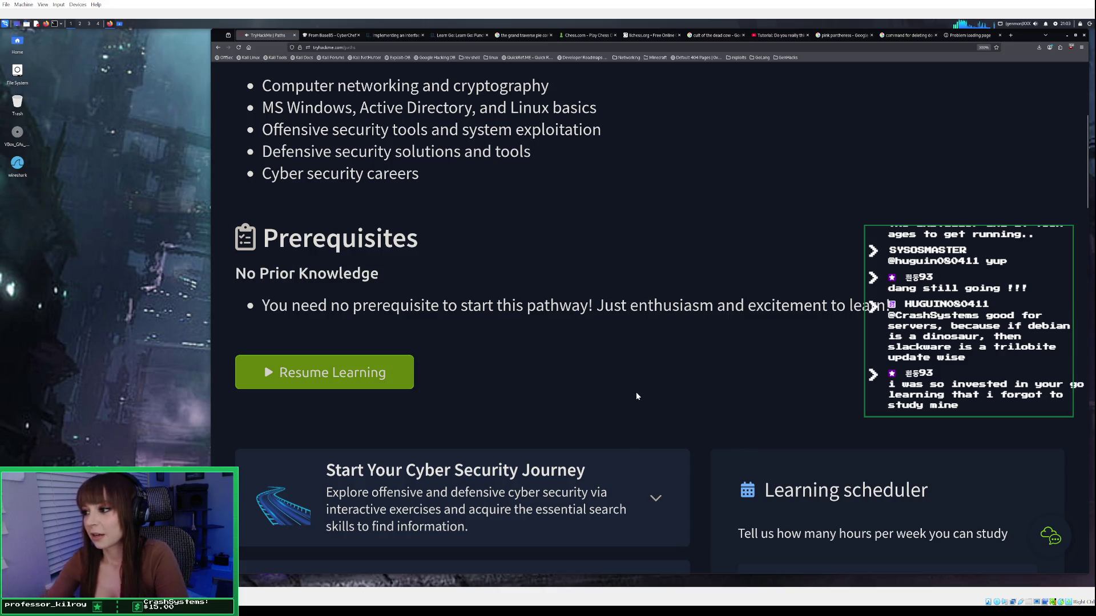
pyautogui.scroll(-2, 636, 393)
pyautogui.scroll(-3, 636, 396)
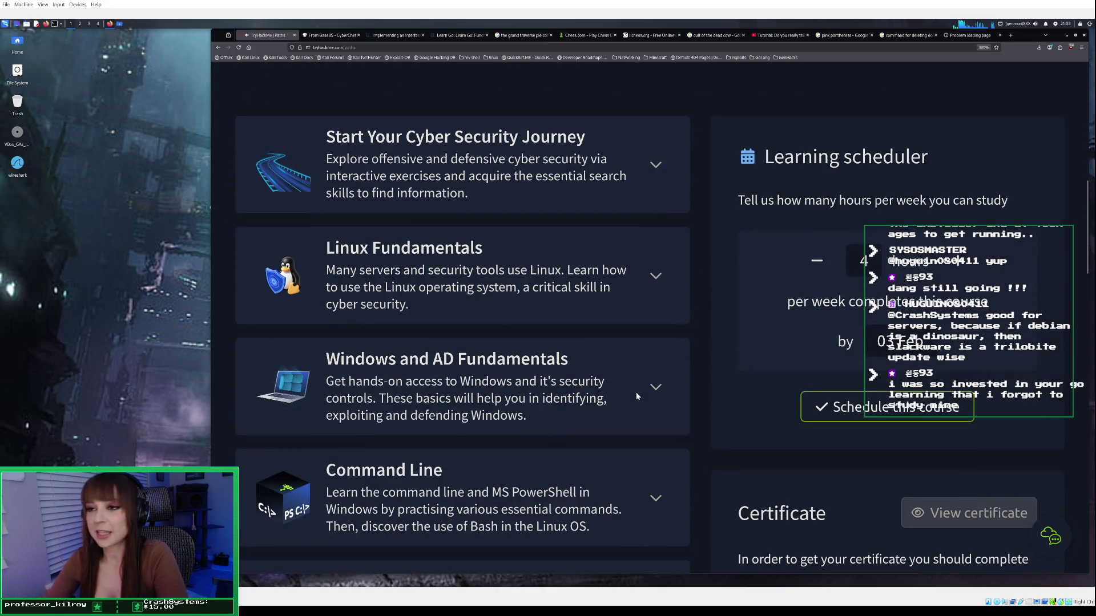